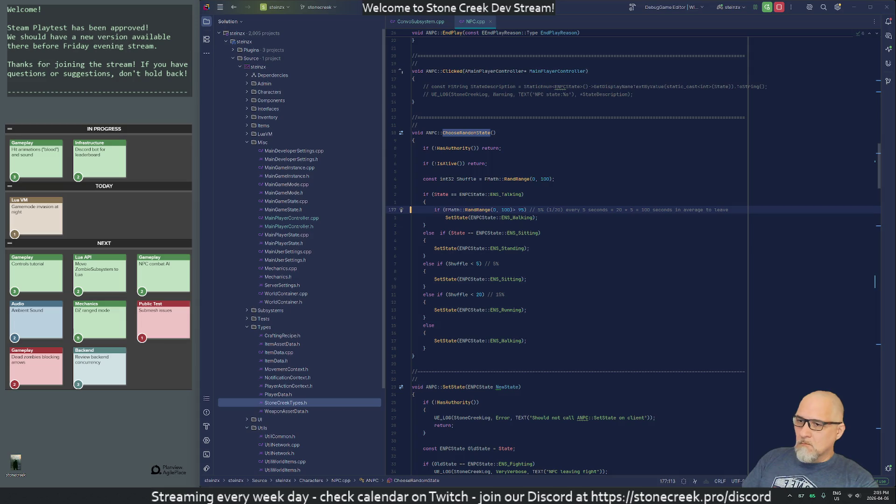
# Stop the play session, recompile the C++ changes with Live Coding (Ctrl+Alt+F11), and restart Play
pyautogui.hotkey('alt', 'Tab')
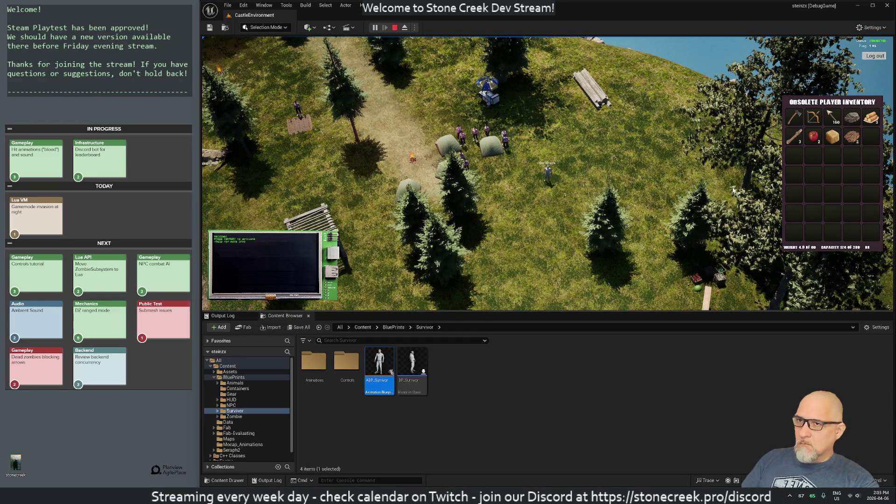
pyautogui.press('Escape')
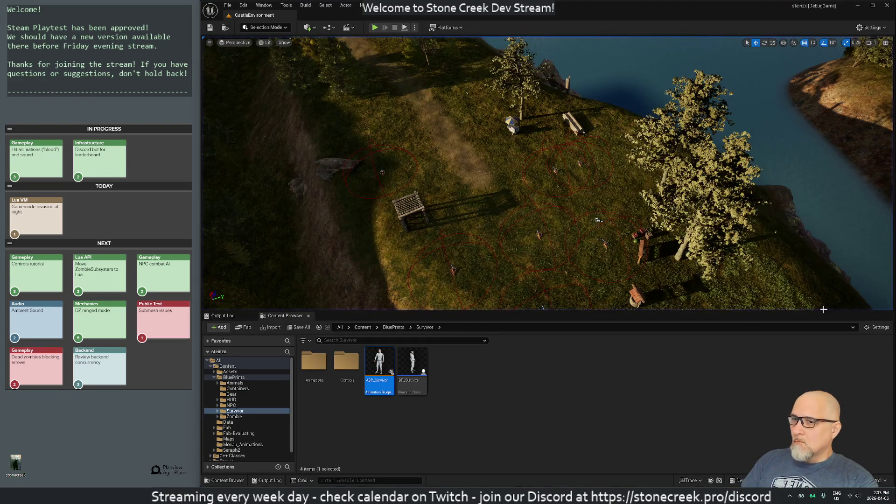
pyautogui.hotkey('ctrl', 'alt', 'F11')
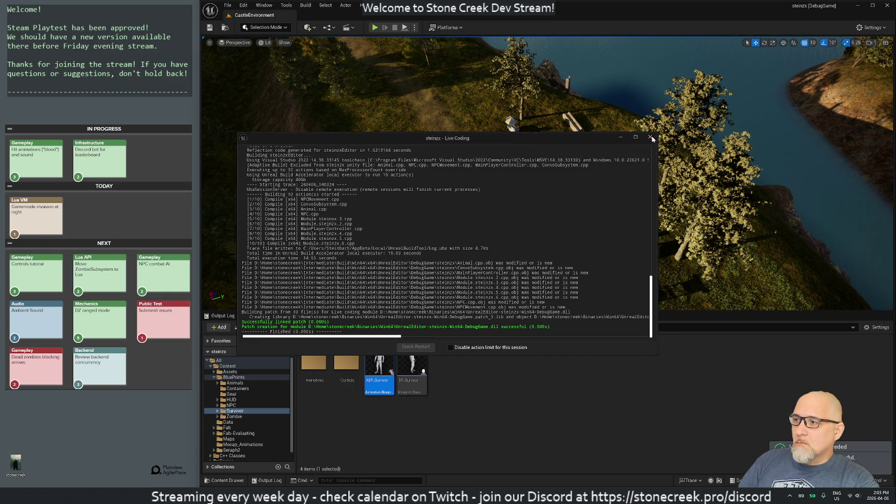
pyautogui.click(650, 137)
pyautogui.click(375, 28)
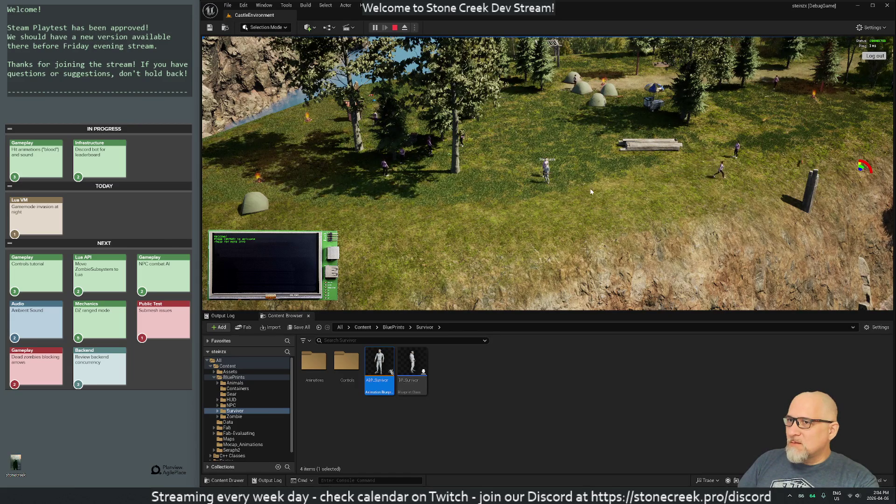
# Swing the game camera around toward the tents in the running CastleEnvironment session
pyautogui.moveTo(615, 200)
pyautogui.mouseDown()
pyautogui.moveTo(432, 202)
pyautogui.moveTo(460, 206)
pyautogui.mouseUp()
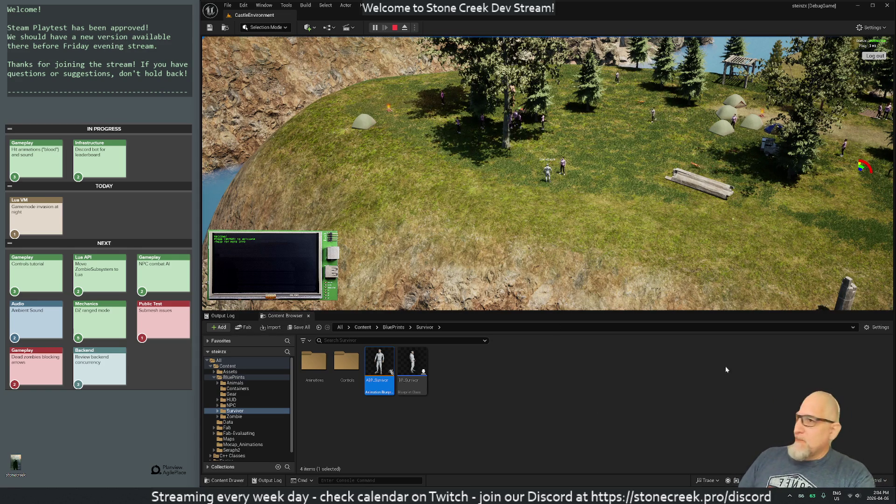
# Stop and relaunch Play-In-Editor, then bring the todo notes window to the front
pyautogui.click(395, 28)
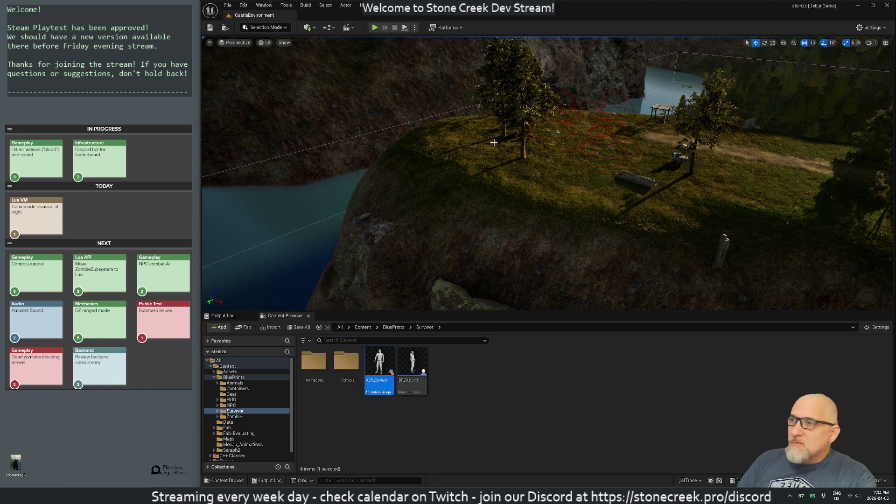
pyautogui.click(376, 28)
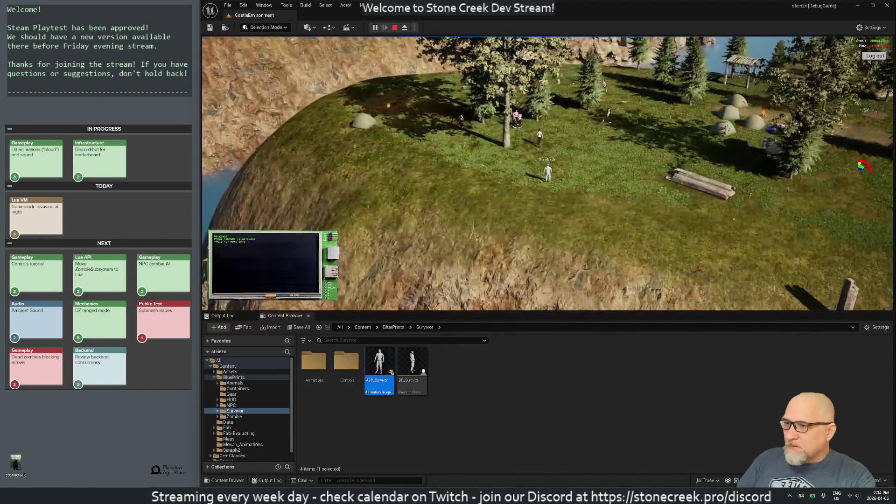
pyautogui.moveTo(550, 436)
pyautogui.moveTo(507, 443)
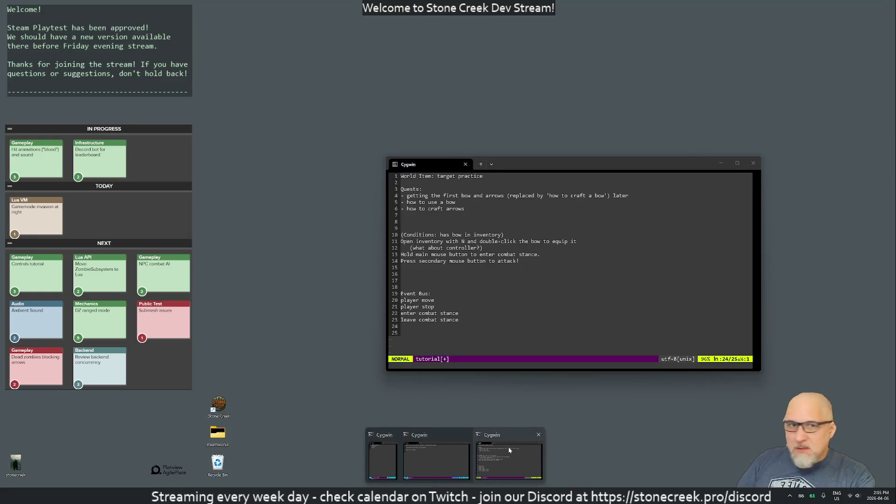
pyautogui.moveTo(438, 454)
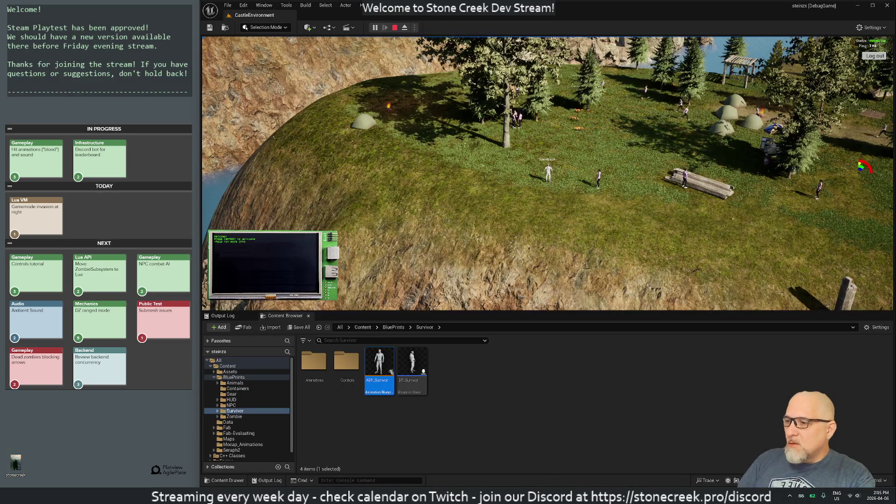
pyautogui.click(436, 462)
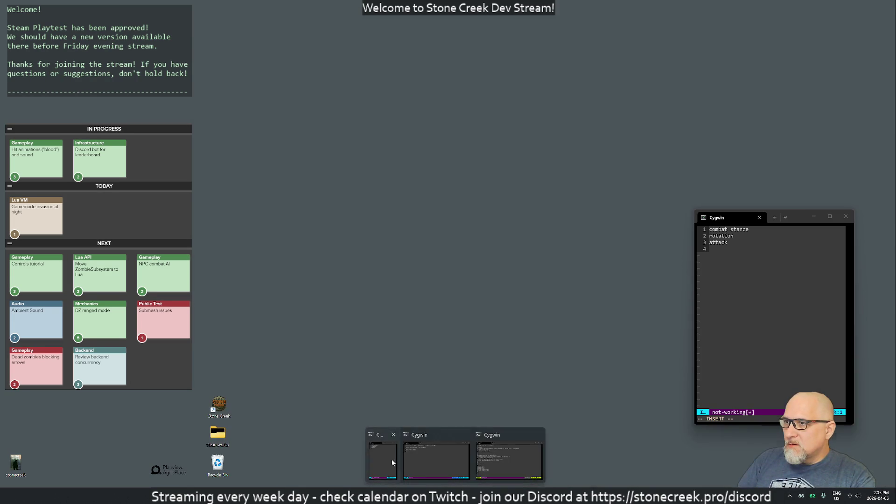
# Quit the not-working notes in vim without saving and close that small terminal
pyautogui.click(391, 459)
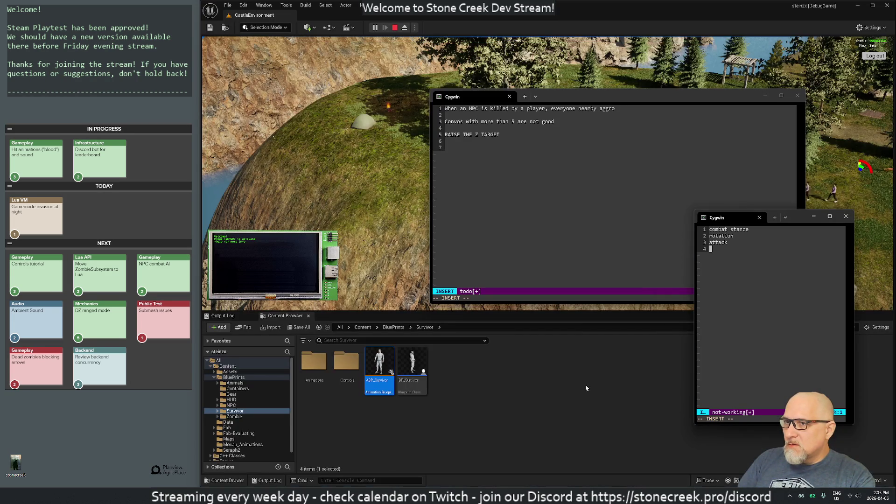
pyautogui.press('Escape')
pyautogui.write(':q!')
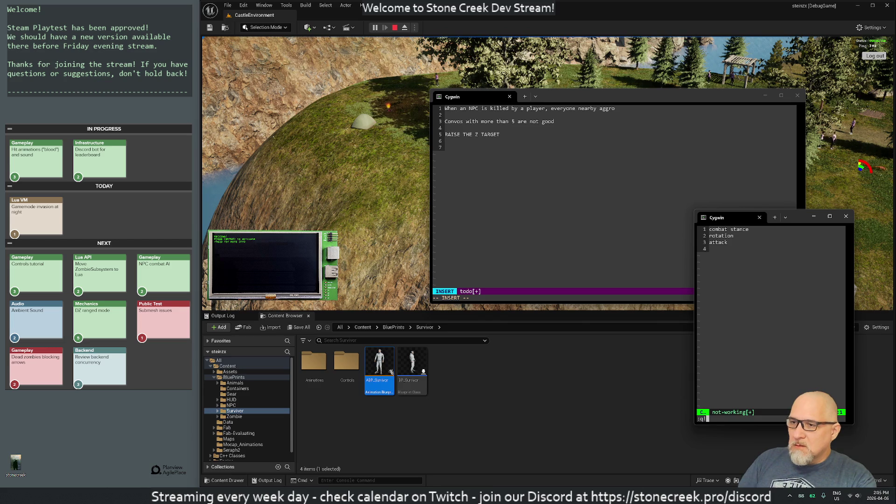
pyautogui.press('Return')
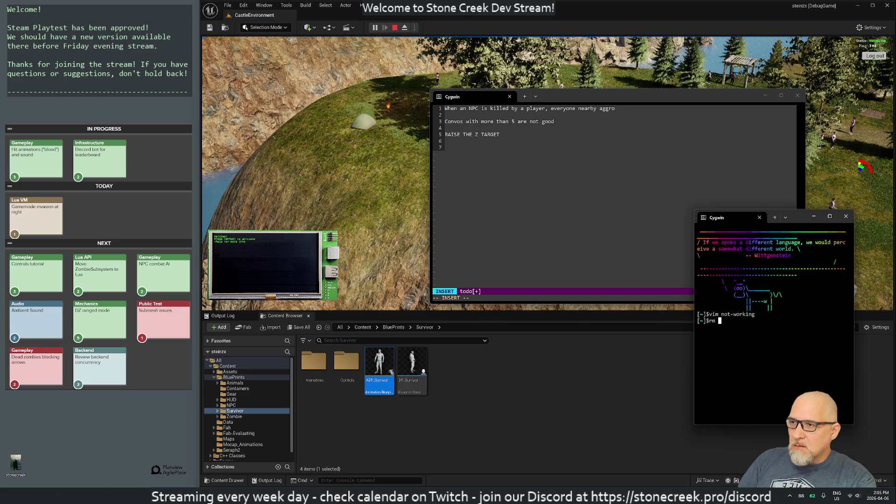
pyautogui.write('-')
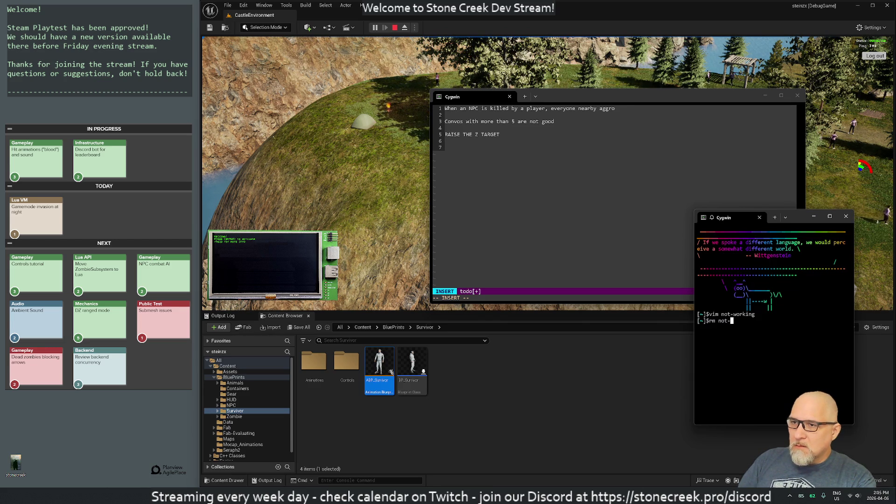
pyautogui.write('ls')
pyautogui.press('Return')
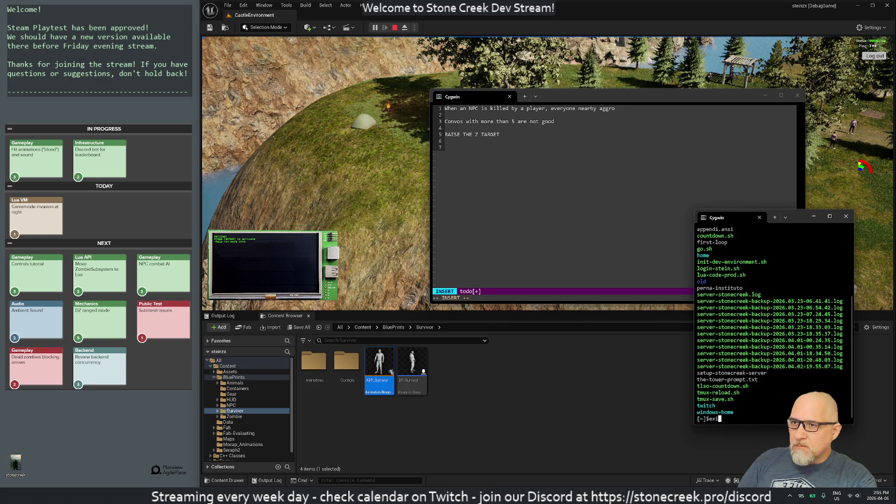
pyautogui.hotkey('ctrl', 'c')
pyautogui.hotkey('ctrl', 'c')
pyautogui.write('ls -ralt')
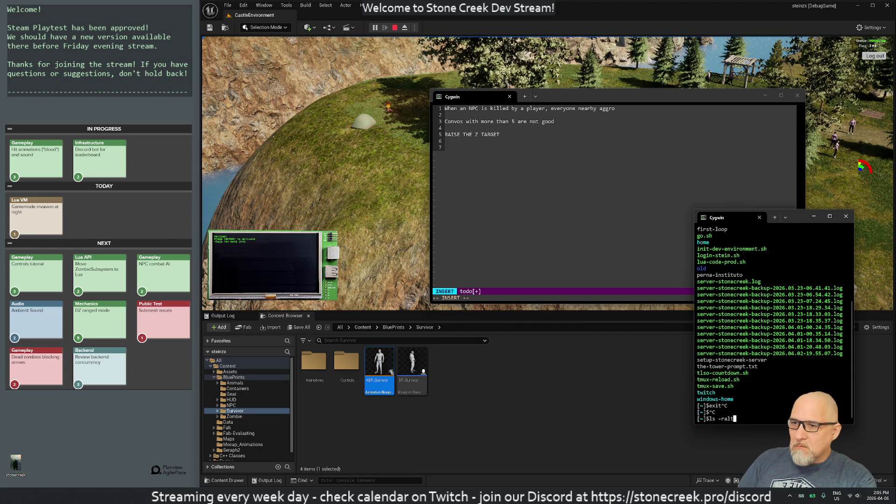
pyautogui.press('Return')
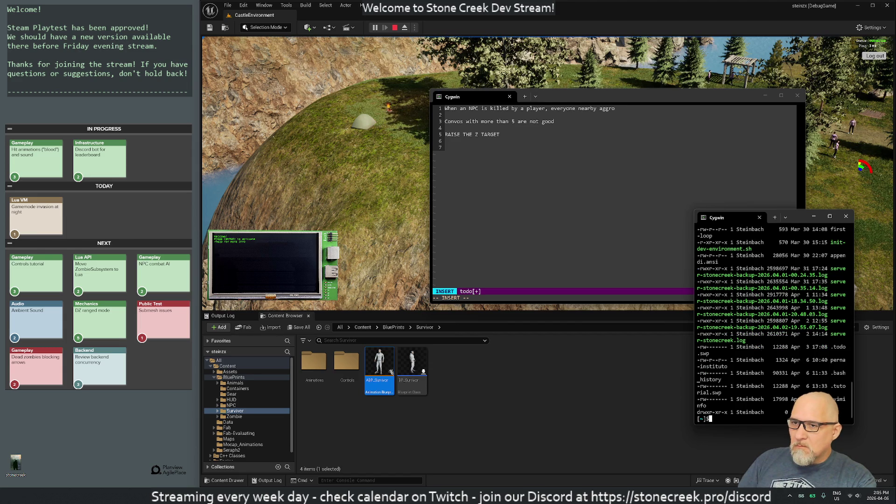
pyautogui.press('Return')
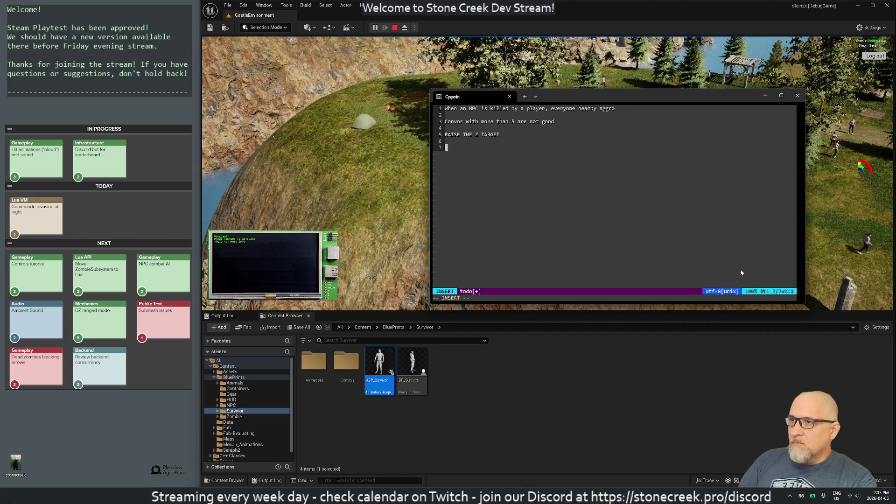
# Delete the empty line and RAISE THE Z TARGET line from the todo file, saving with :wq
pyautogui.press('Escape')
pyautogui.press('k')
pyautogui.press('k')
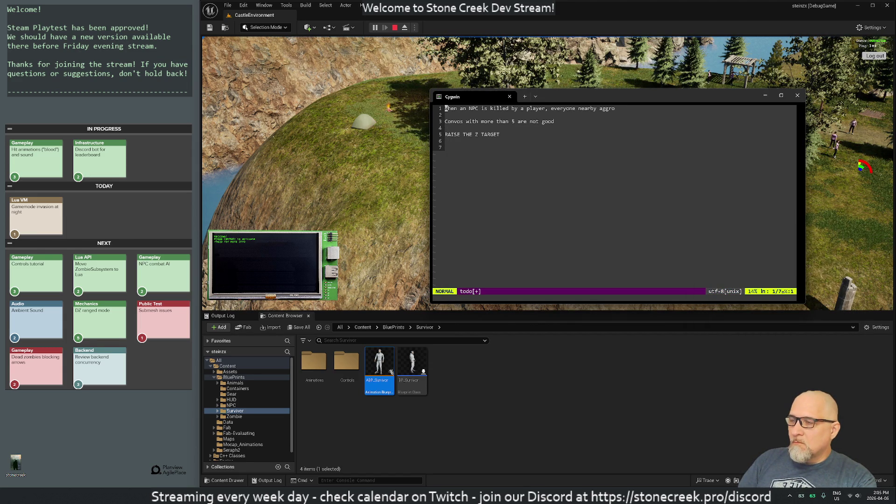
pyautogui.press('d')
pyautogui.press('d')
pyautogui.press('d')
pyautogui.press('d')
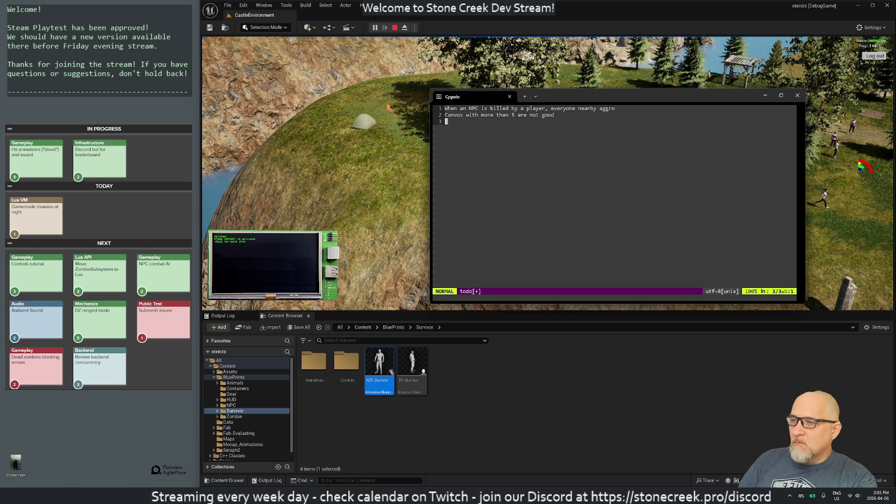
pyautogui.write(':wq')
pyautogui.press('Return')
pyautogui.press('Return')
# Reopen the todo file in vim and add a 'TO DO:' heading above the first note
pyautogui.write('vim todo')
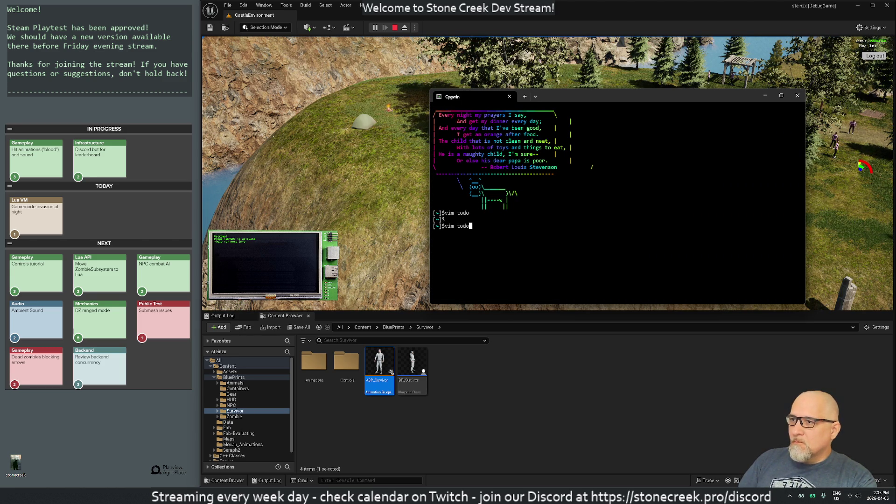
pyautogui.press('Return')
pyautogui.press('o')
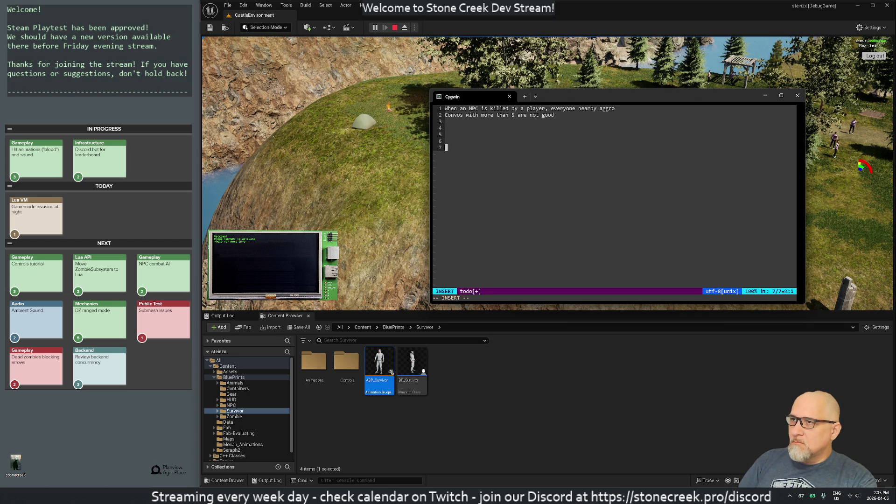
pyautogui.press('Escape')
pyautogui.press('k')
pyautogui.press('k')
pyautogui.press('k')
pyautogui.write('iTODO:')
pyautogui.press('Return')
pyautogui.press('k')
pyautogui.press('l')
pyautogui.press('l')
pyautogui.press('i')
pyautogui.press('Escape')
pyautogui.press('j')
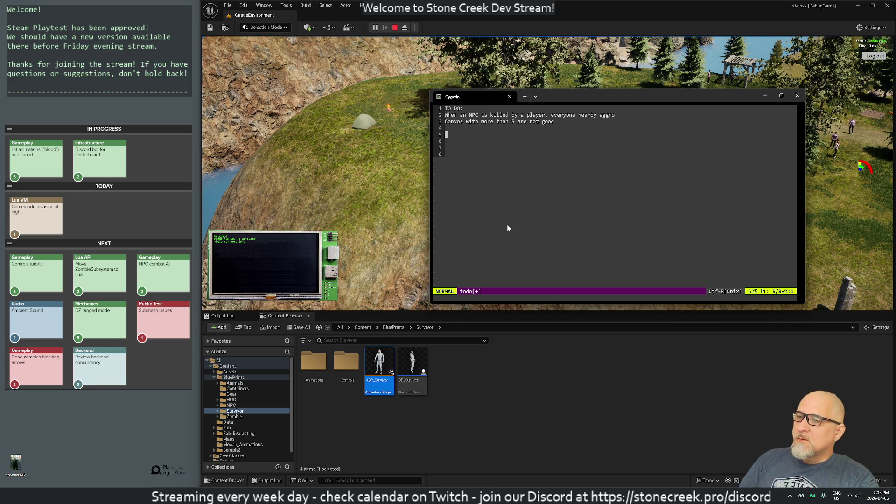
# List death, drawing bow, shooting, swing axe, kick and hit, drop a leftover empty line, then open the game inventory
pyautogui.write('ide')
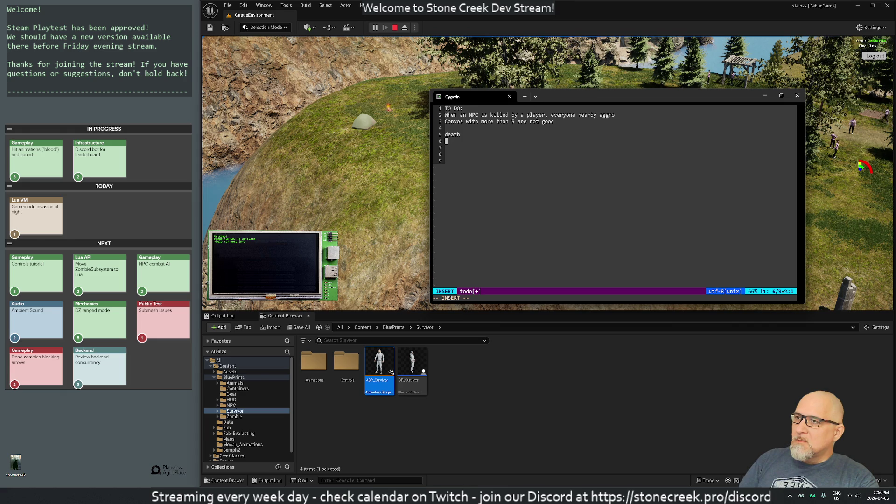
pyautogui.write('bow')
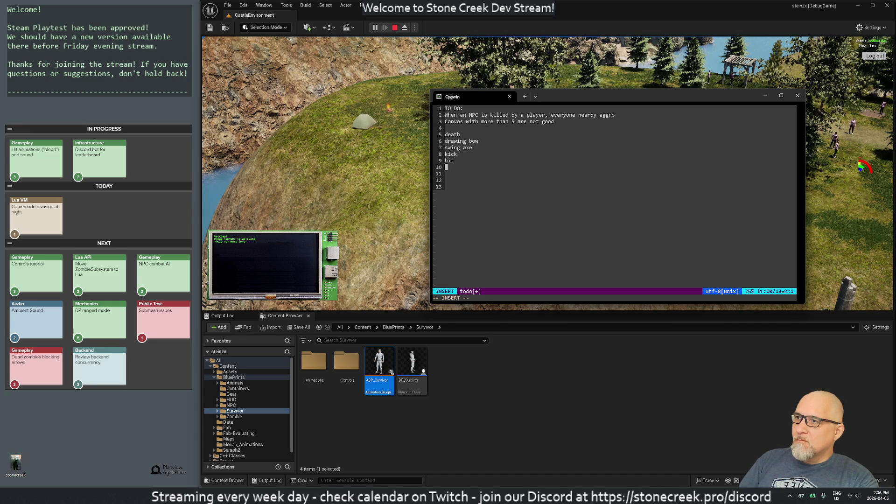
pyautogui.press('Escape')
pyautogui.press('k')
pyautogui.press('o')
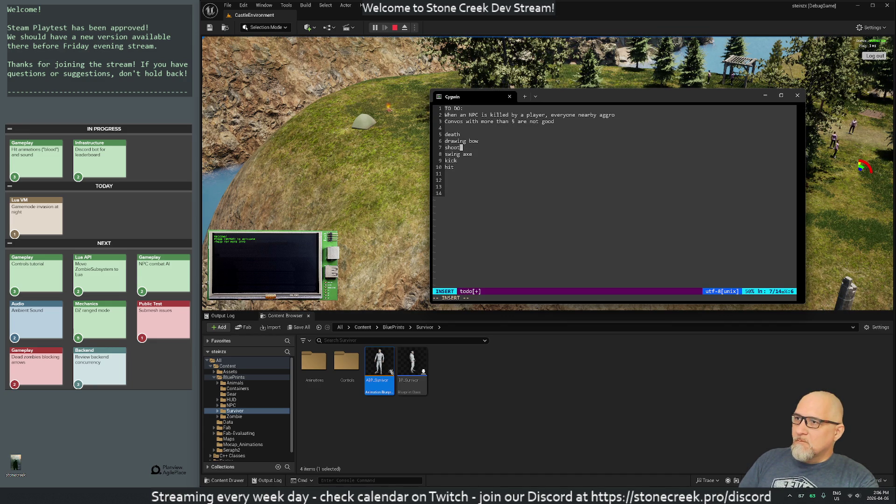
pyautogui.press('Escape')
pyautogui.press('j')
pyautogui.press('j')
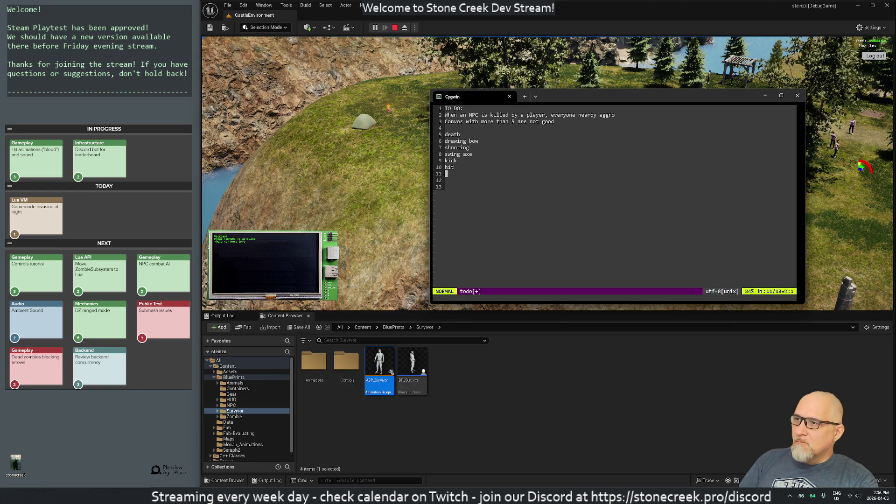
pyautogui.press('d')
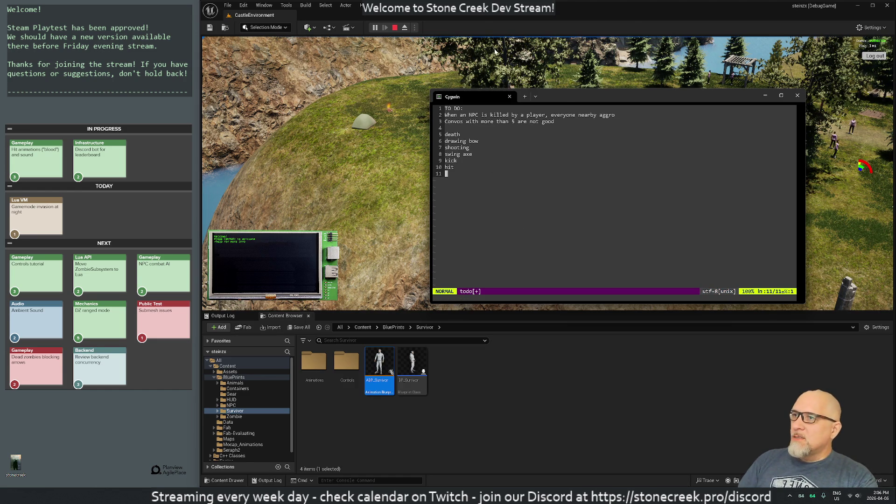
pyautogui.click(495, 55)
pyautogui.press('i')
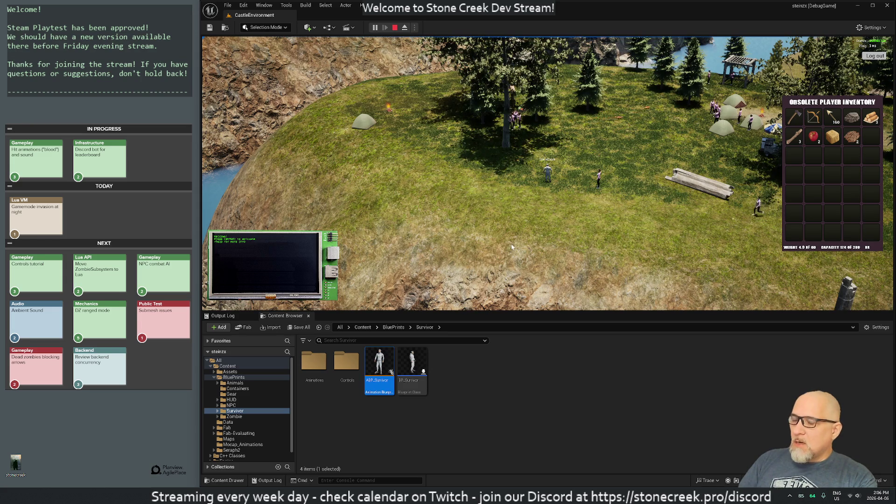
# Return to the todo notes and prefix the NPC-killed note with a dash
pyautogui.press('super')
pyautogui.press('Escape')
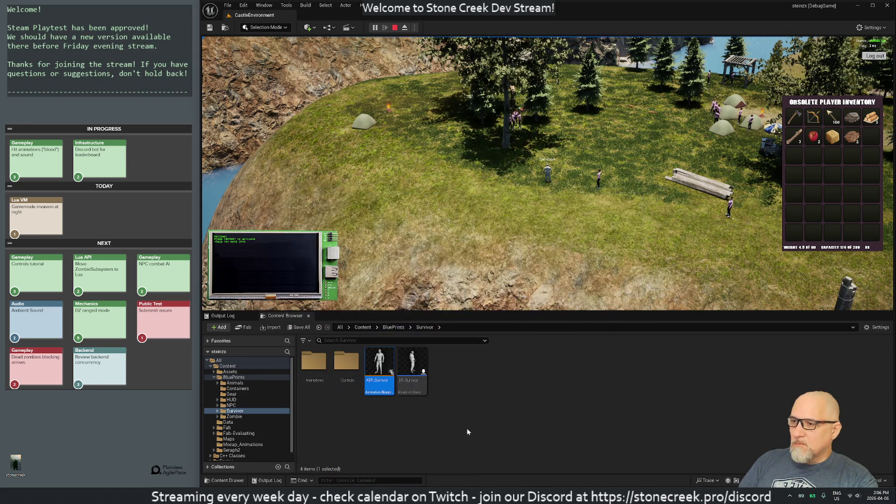
pyautogui.hotkey('alt', 'Tab')
pyautogui.click(477, 114)
pyautogui.hotkey('shift', 'i')
pyautogui.write('-')
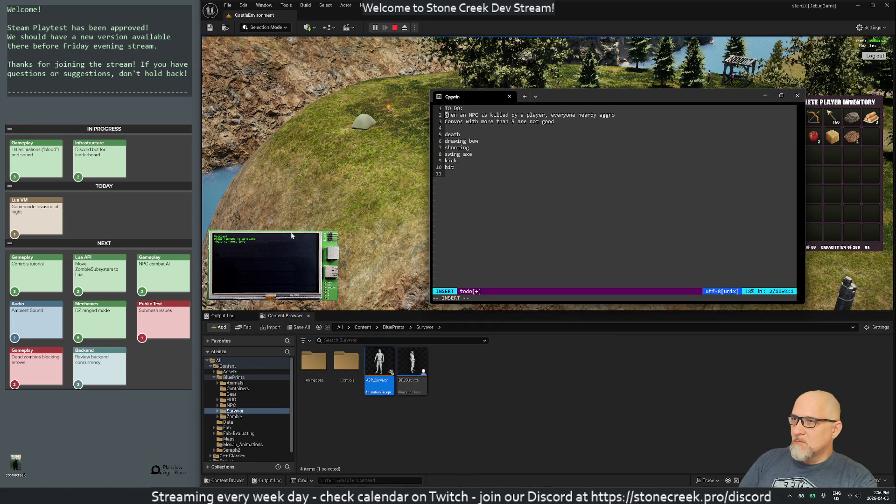
pyautogui.press('Escape')
# Bullet the Convos note with a dash and delete the NPC aggro line
pyautogui.press('j')
pyautogui.hotkey('shift', 'i')
pyautogui.write('-')
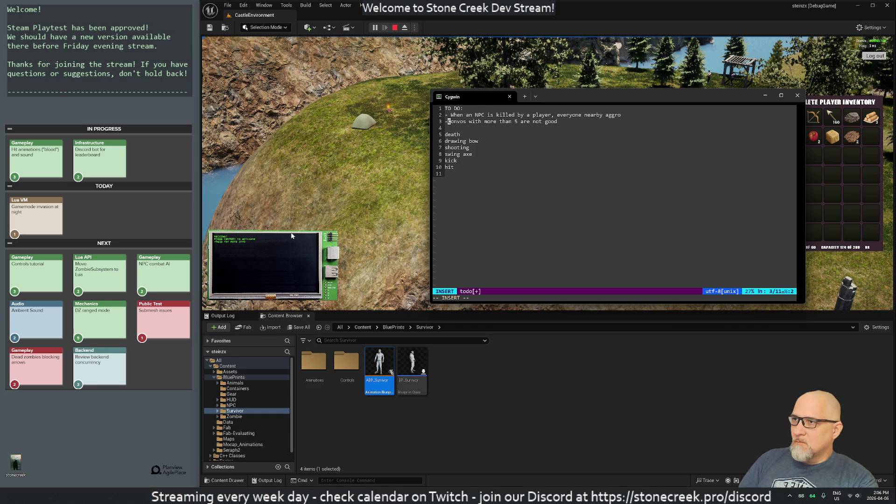
pyautogui.press('Escape')
pyautogui.press('k')
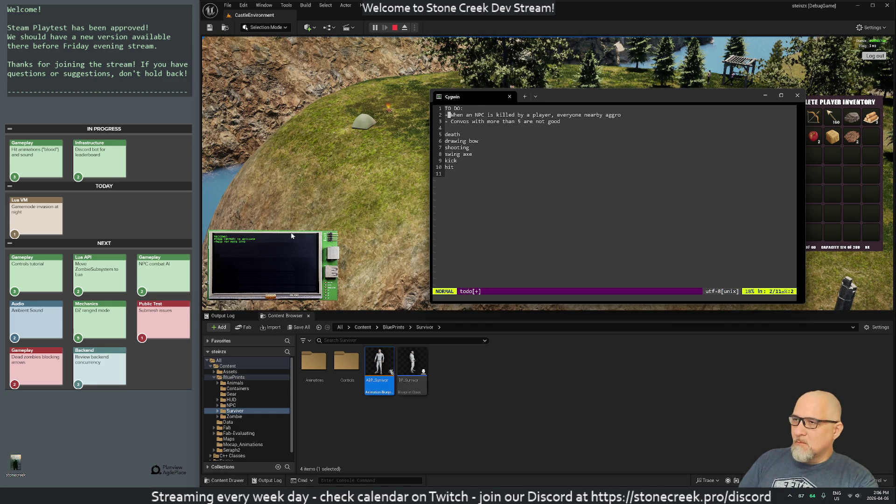
pyautogui.press('d')
pyautogui.press('d')
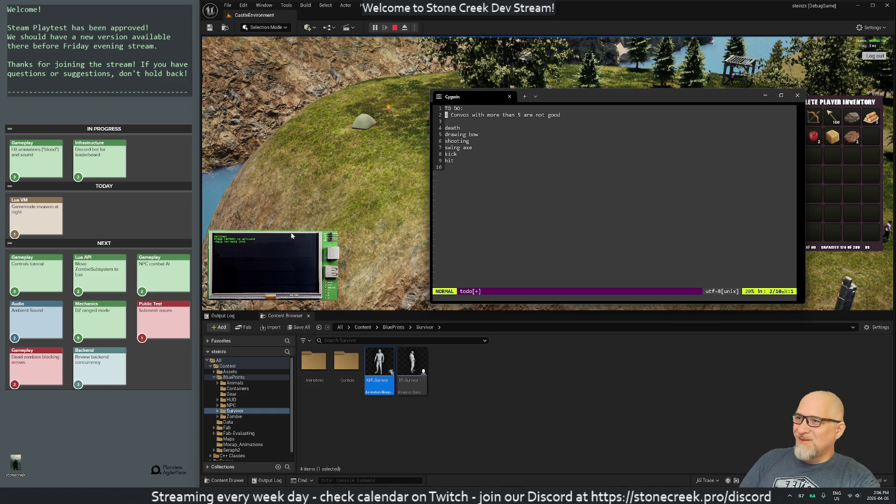
# Add a new '- Equip on 1oad missing red dot' item, then return to Unreal Editor
pyautogui.write('o-')
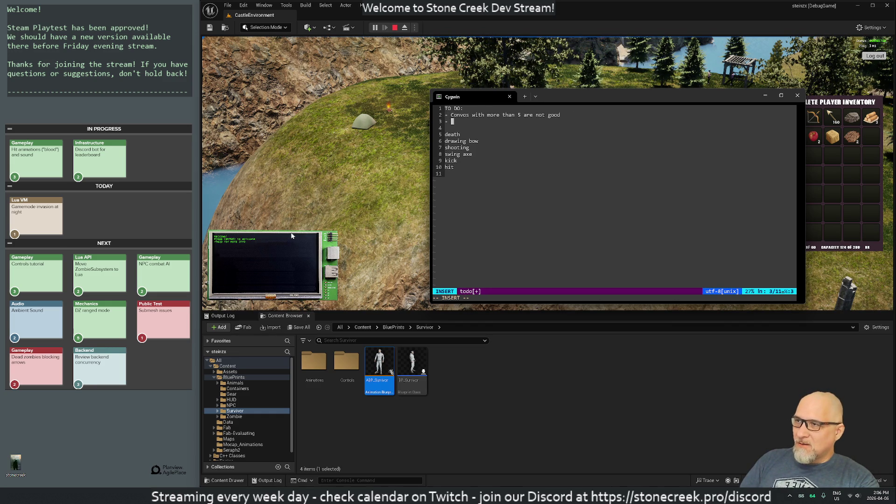
pyautogui.press('Escape')
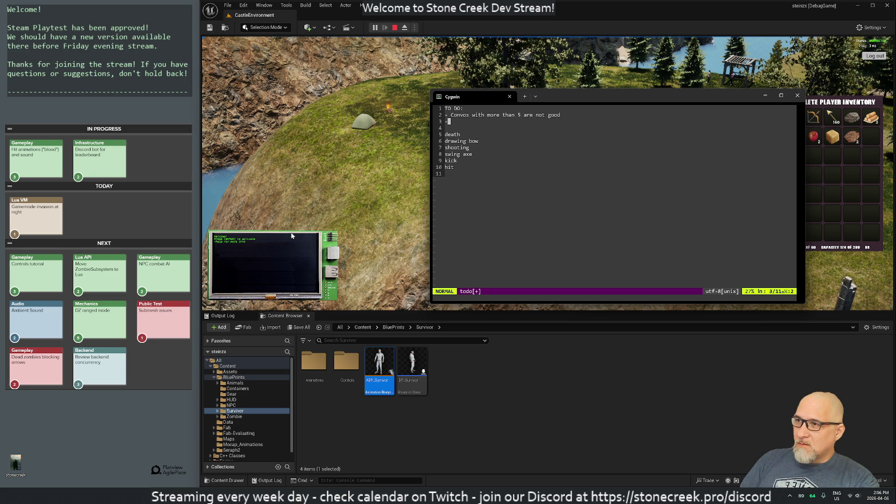
pyautogui.press('A')
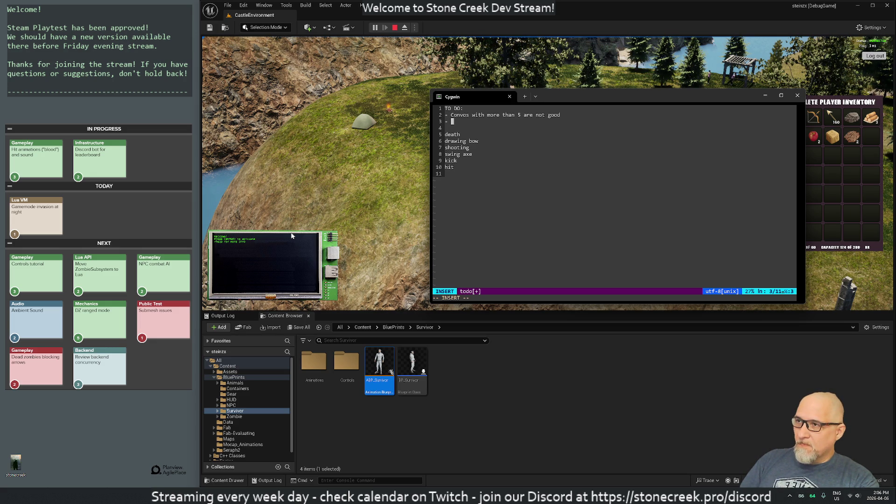
pyautogui.write('Equip on 1')
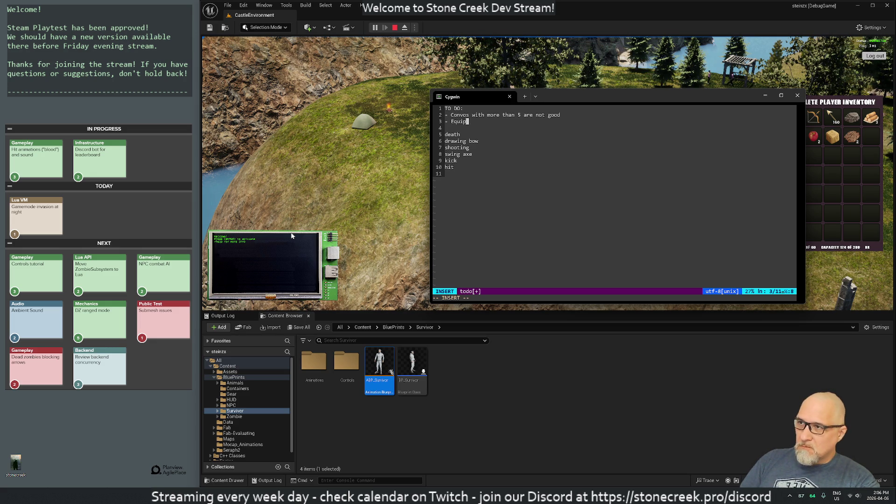
pyautogui.write('oad missing ')
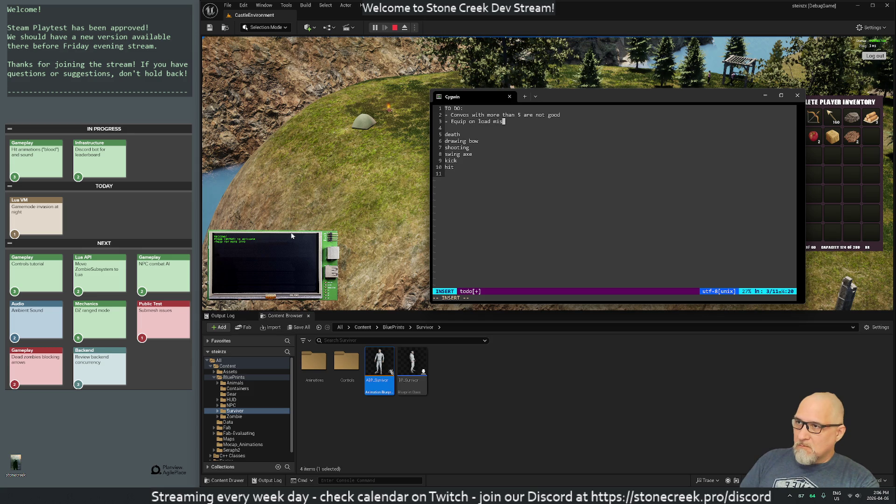
pyautogui.write('red dot')
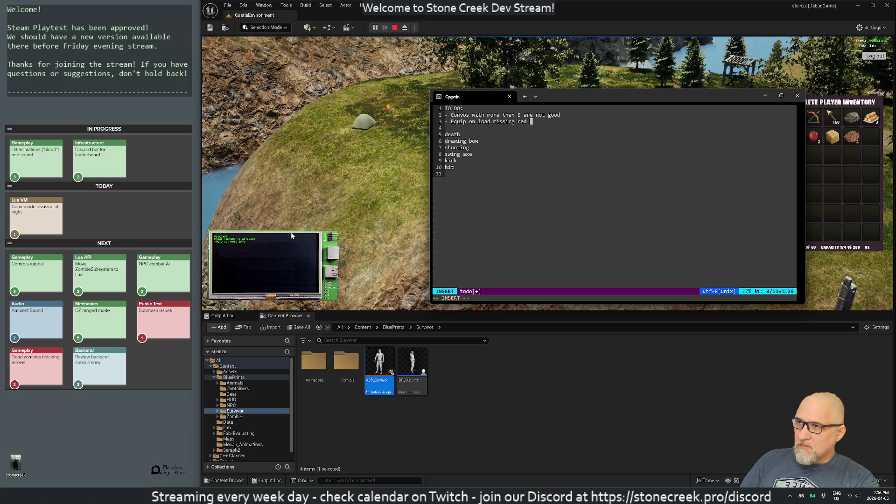
pyautogui.press('Escape')
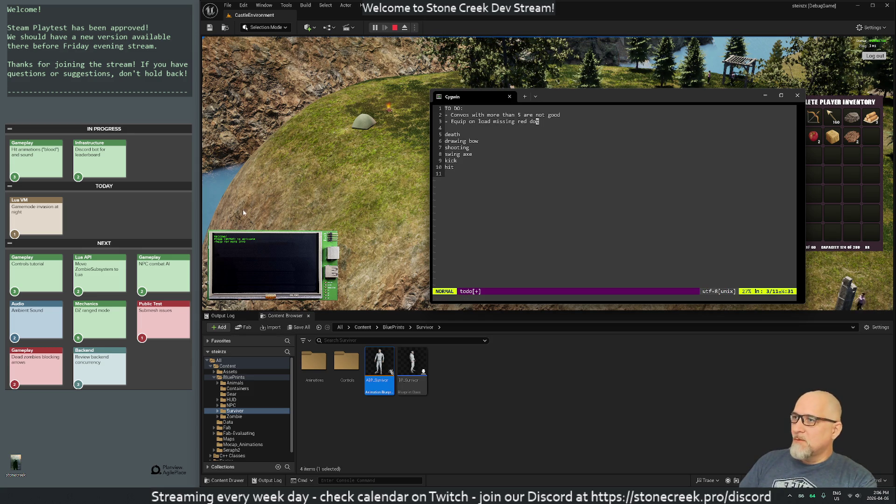
pyautogui.click(565, 402)
# Search the Start menu for 'code' and launch Visual Studio Code
pyautogui.moveTo(502, 498)
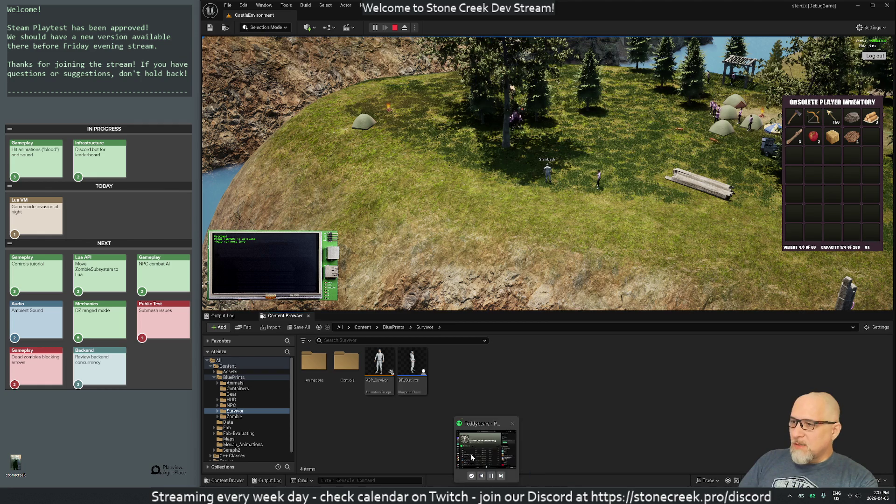
pyautogui.press('super')
pyautogui.write('r')
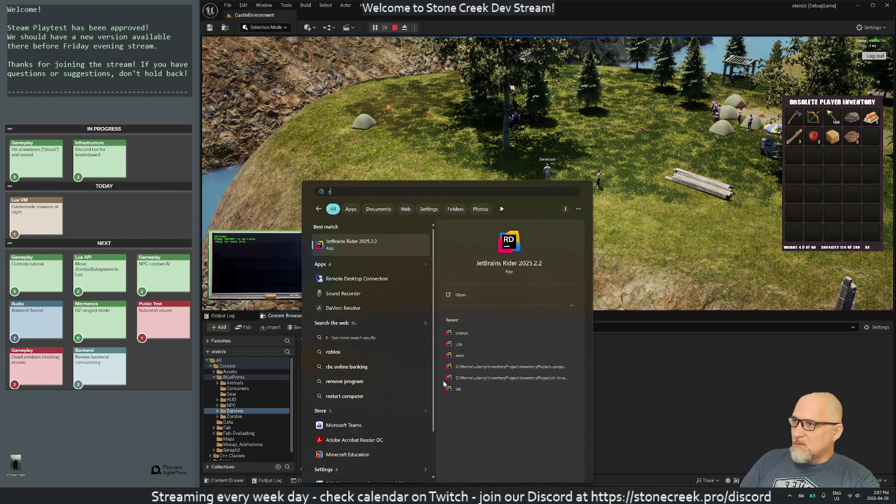
pyautogui.press('BackSpace')
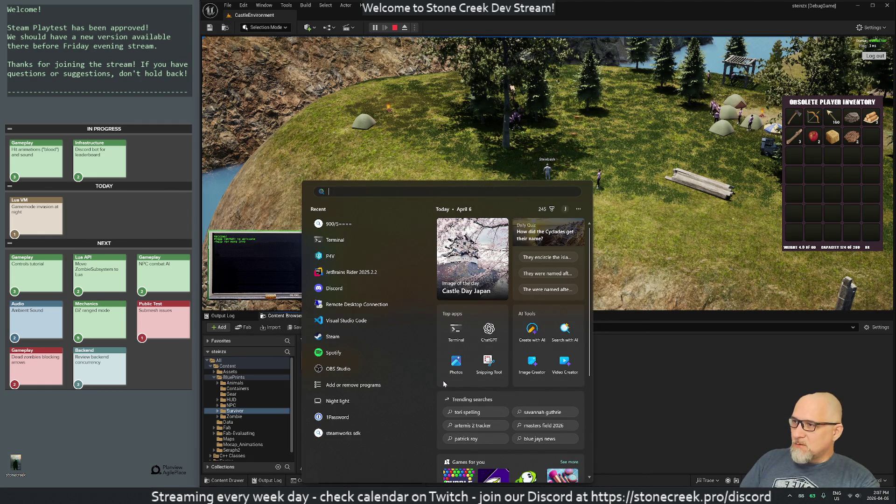
pyautogui.write('code')
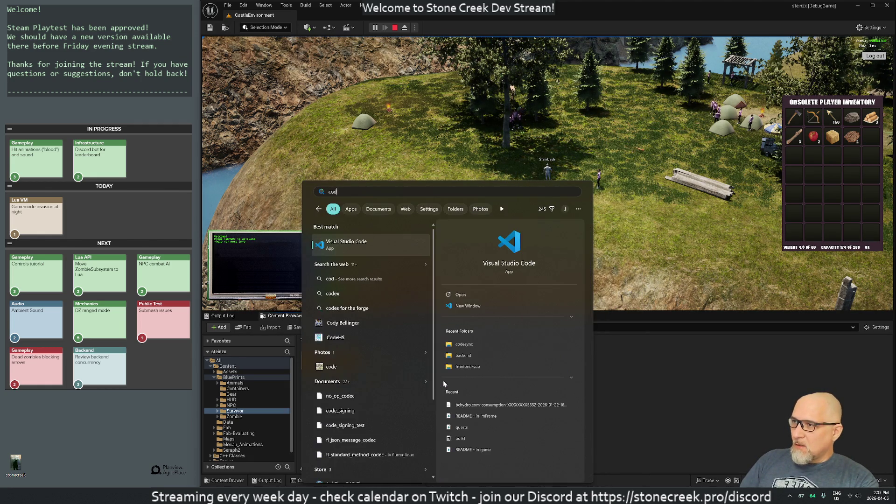
pyautogui.press('Return')
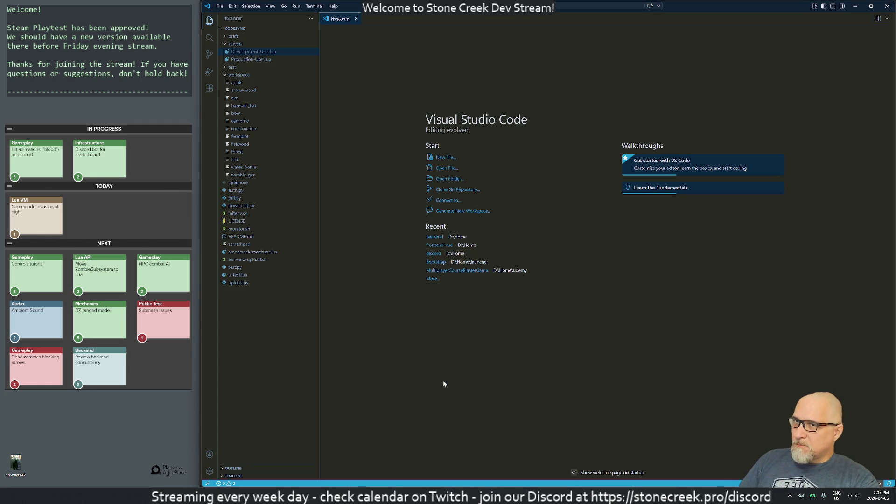
# In a new terminal, cd into home/codesync/ and run ./initenv.sh
pyautogui.click(312, 6)
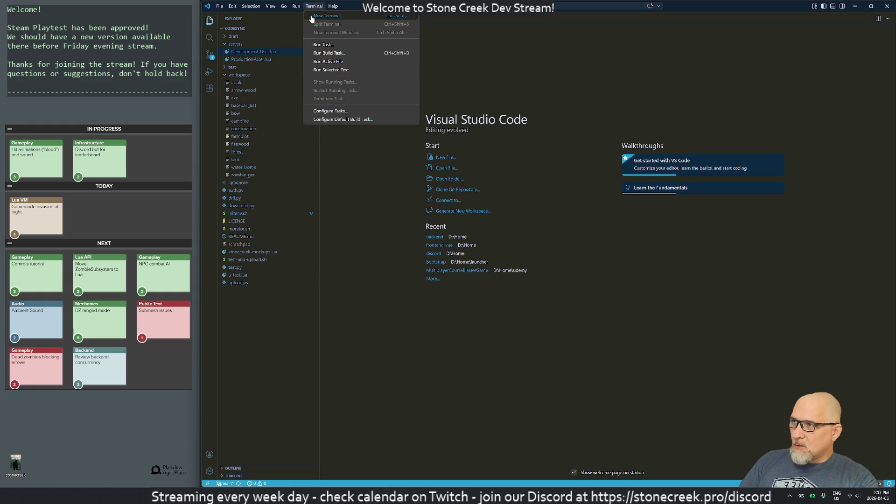
pyautogui.click(320, 18)
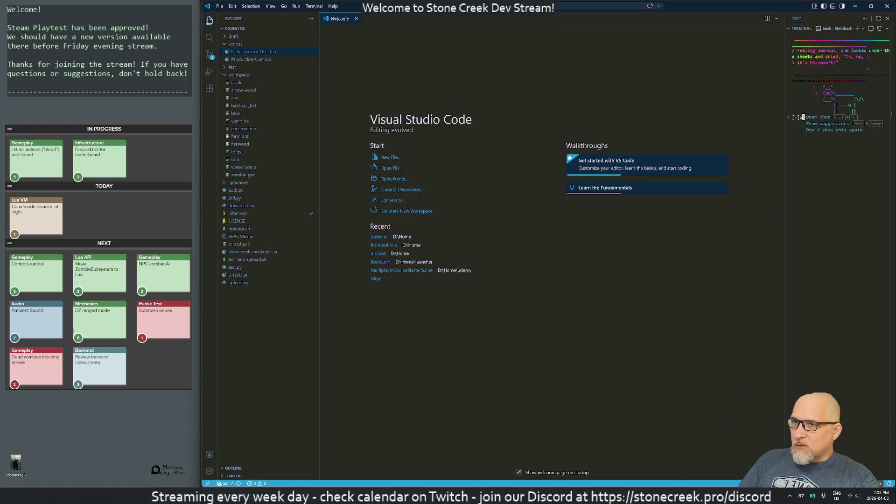
pyautogui.write('cd ')
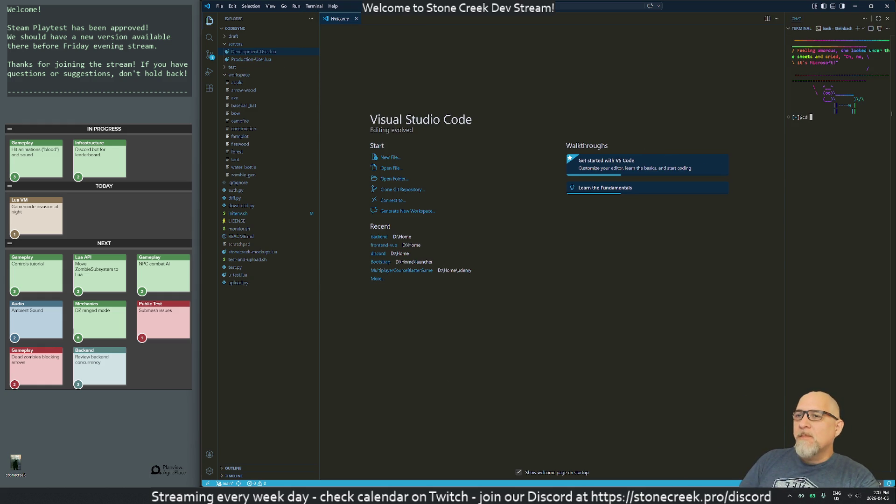
pyautogui.write('home/codesync/')
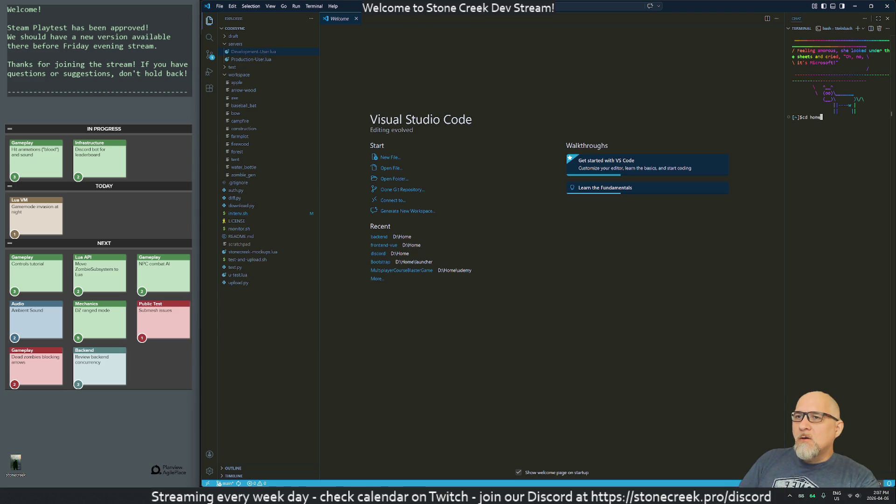
pyautogui.press('Return')
pyautogui.write('./initenv.sh')
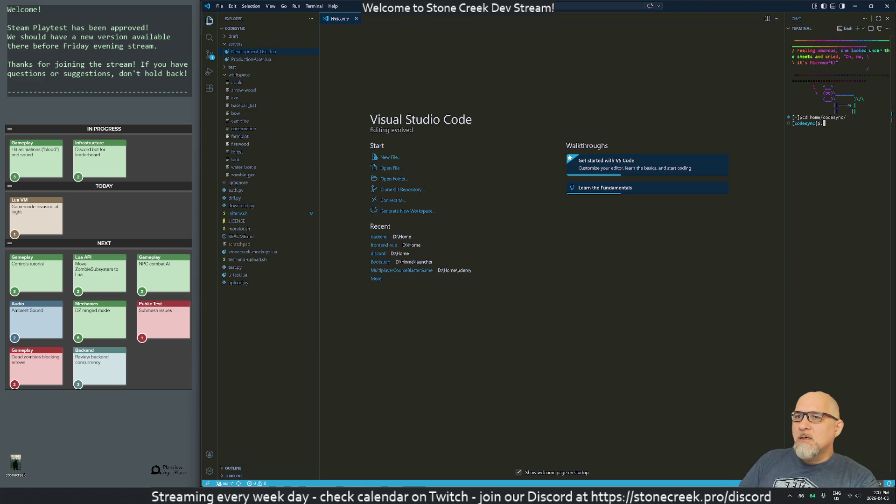
pyautogui.press('Return')
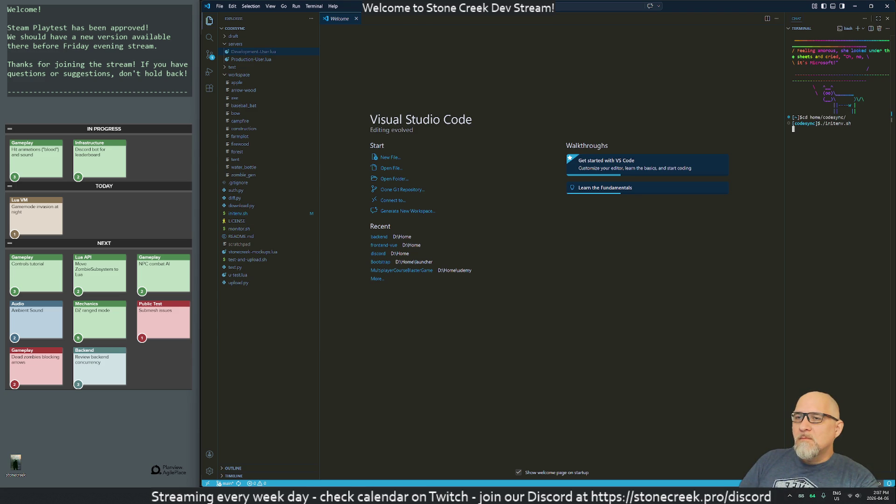
# Start ./monitor.sh, stop it, then rerun the earlier diff.py command from history
pyautogui.write('./mon')
pyautogui.press('Tab')
pyautogui.press('Return')
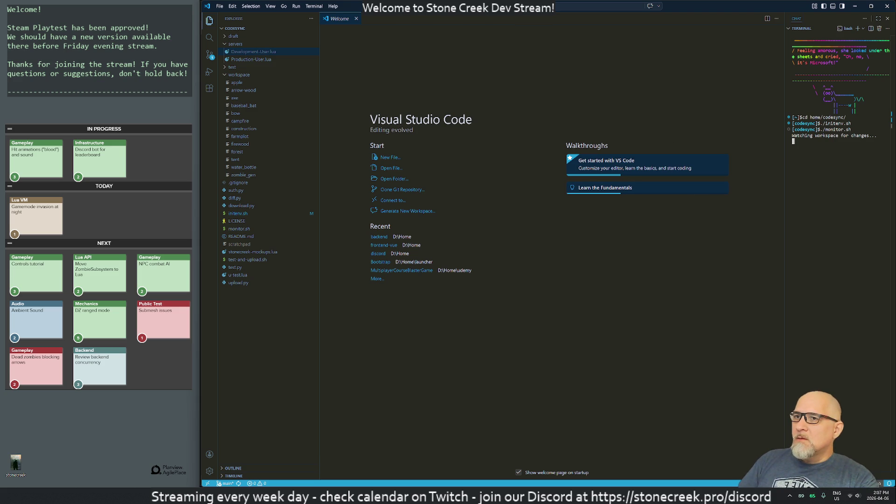
pyautogui.hotkey('ctrl', 'c')
pyautogui.hotkey('ctrl', 'r')
pyautogui.write('diff')
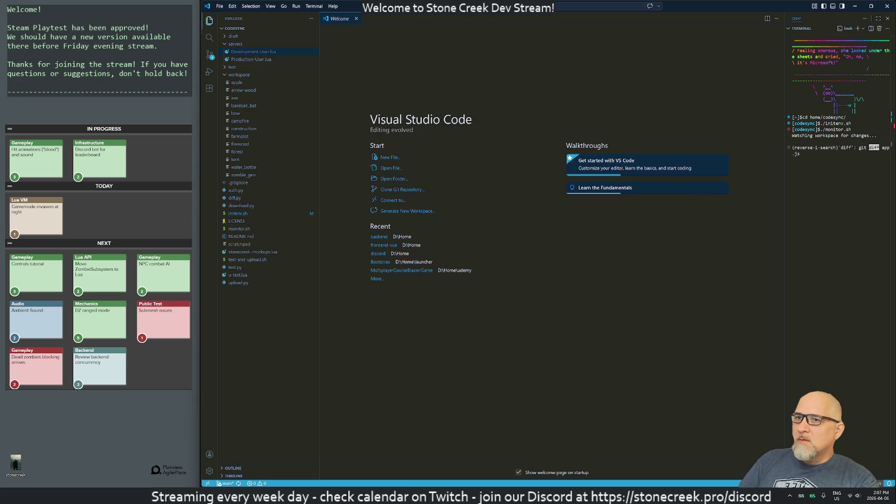
pyautogui.hotkey('ctrl', 'r')
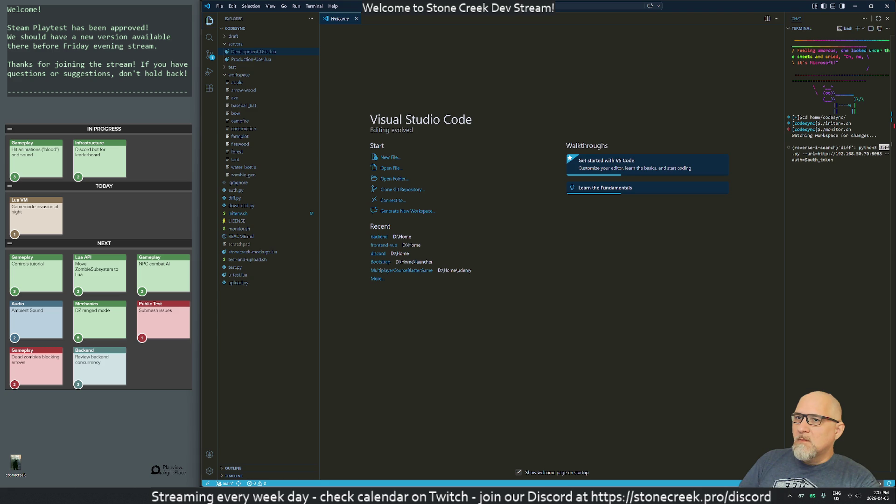
pyautogui.press('Return')
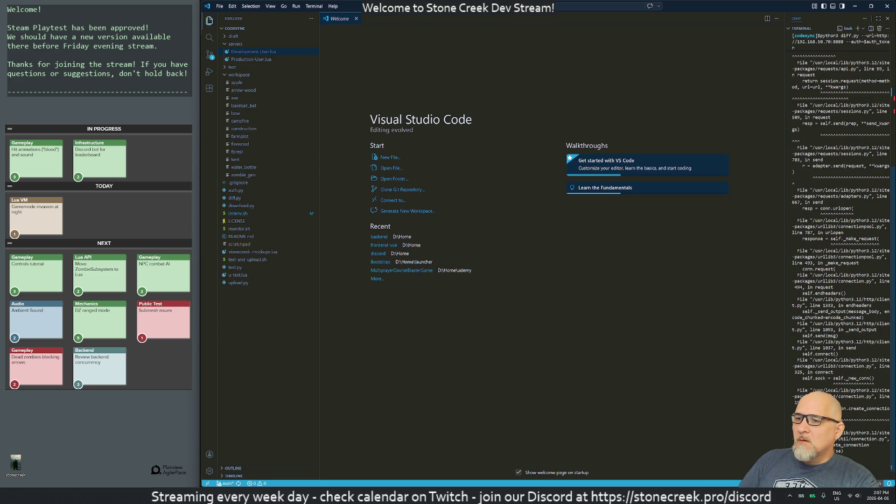
# Rerun diff.py with its server address changed to 127.0.0.1
pyautogui.hotkey('ctrl', 'l')
pyautogui.press('Up')
pyautogui.press('Left')
pyautogui.press('Left')
pyautogui.press('Left')
pyautogui.press('BackSpace')
pyautogui.press('Left')
pyautogui.press('Left')
pyautogui.press('Left')
pyautogui.press('BackSpace')
pyautogui.press('BackSpace')
pyautogui.press('BackSpace')
pyautogui.press('BackSpace')
pyautogui.press('BackSpace')
pyautogui.write('27.0.0.1')
pyautogui.press('Return')
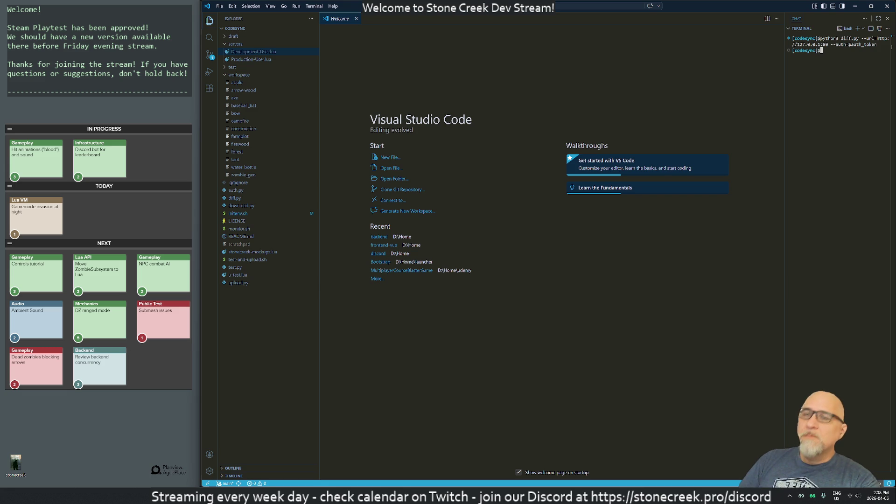
# Restart ./monitor.sh and search the whole project for 'player.*equip'
pyautogui.write('./monitor.sh')
pyautogui.press('Return')
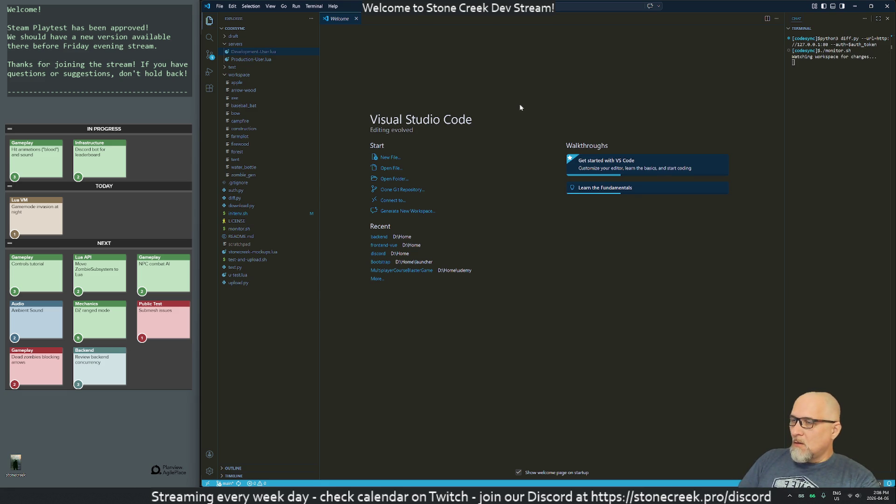
pyautogui.hotkey('ctrl', 'shift', 'f')
pyautogui.write('player.*')
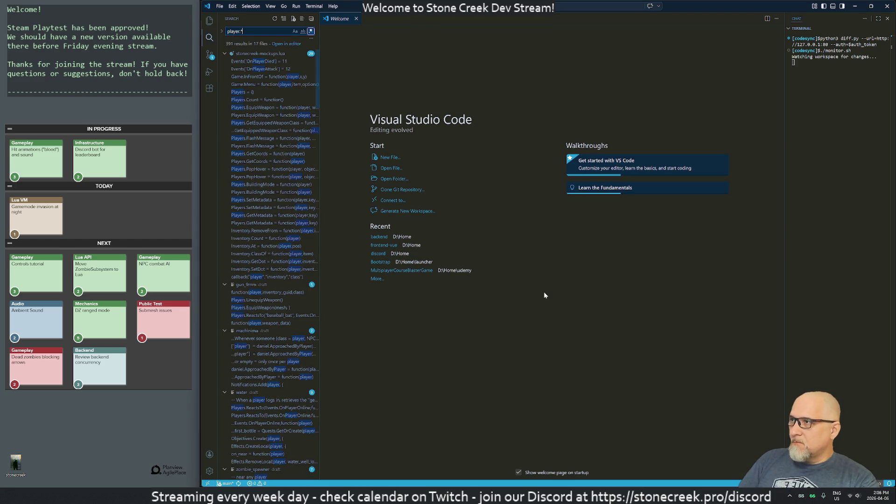
pyautogui.write('equip')
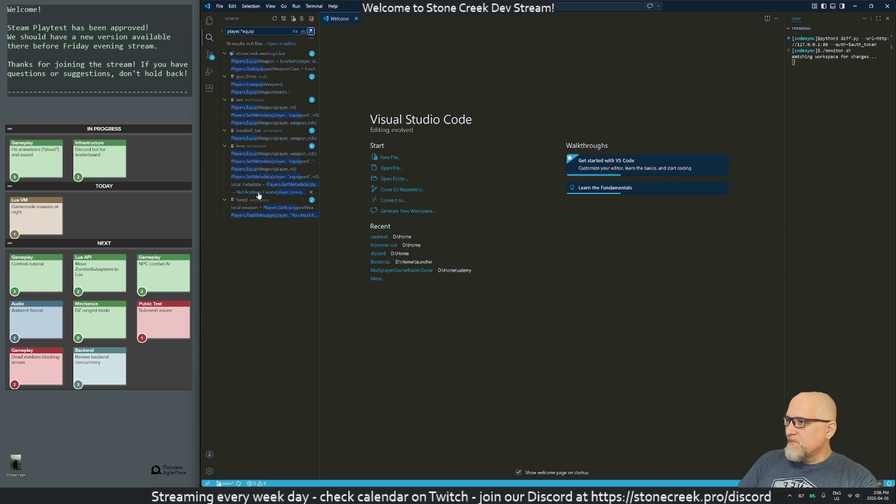
pyautogui.click(243, 157)
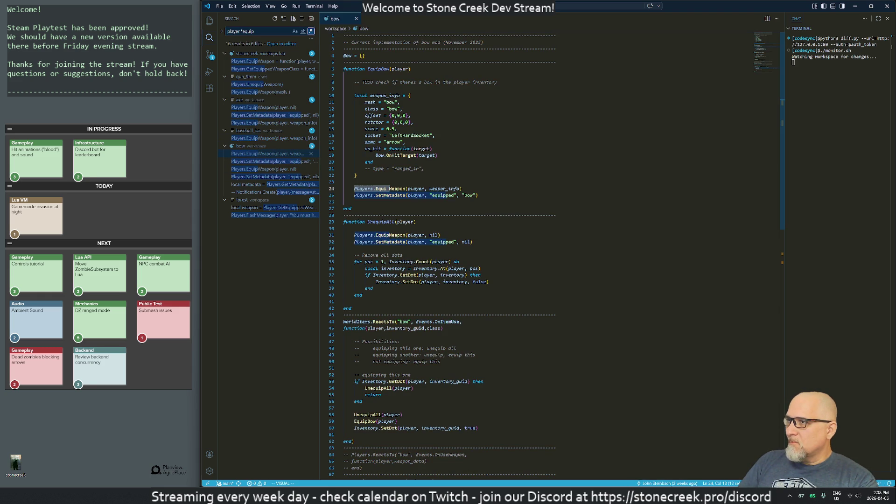
pyautogui.press('Escape')
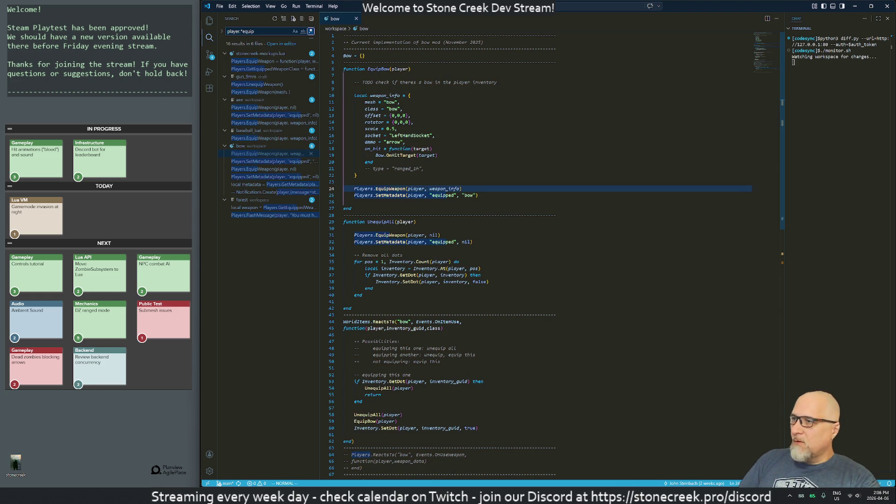
pyautogui.press('/')
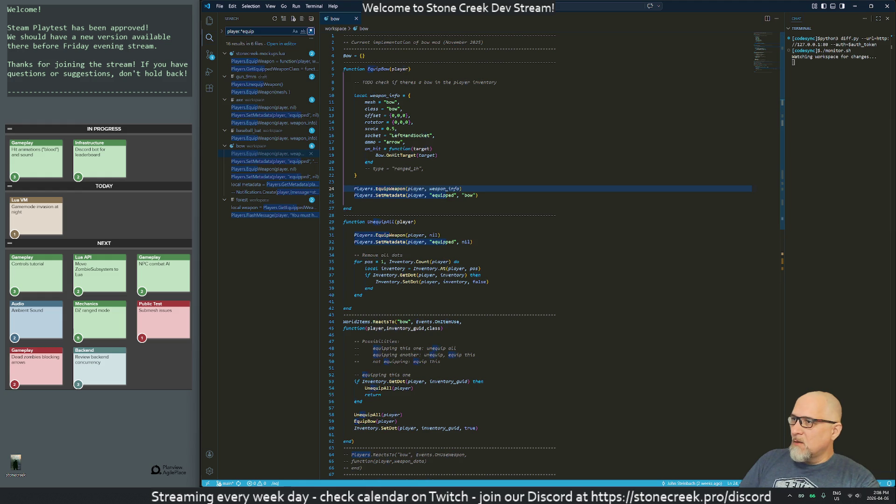
pyautogui.press('Return')
pyautogui.press('n')
pyautogui.press('n')
pyautogui.press('n')
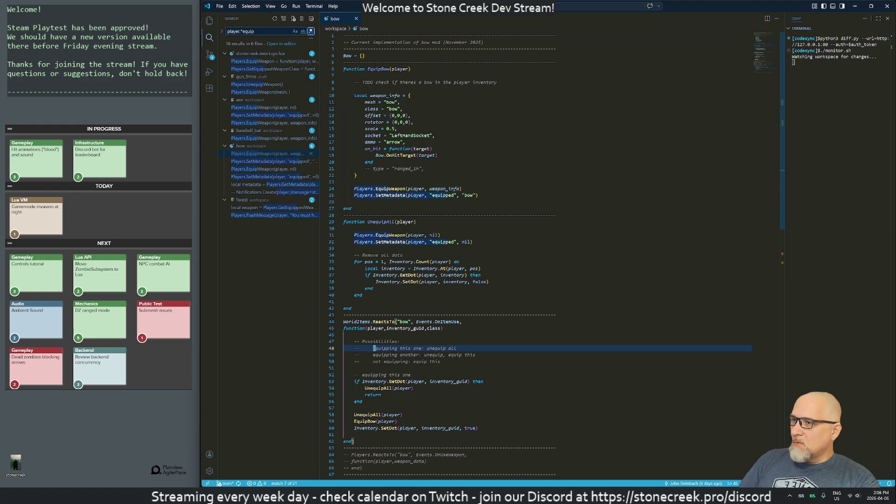
pyautogui.press('z')
pyautogui.press('z')
pyautogui.scroll(-4, 537, 261)
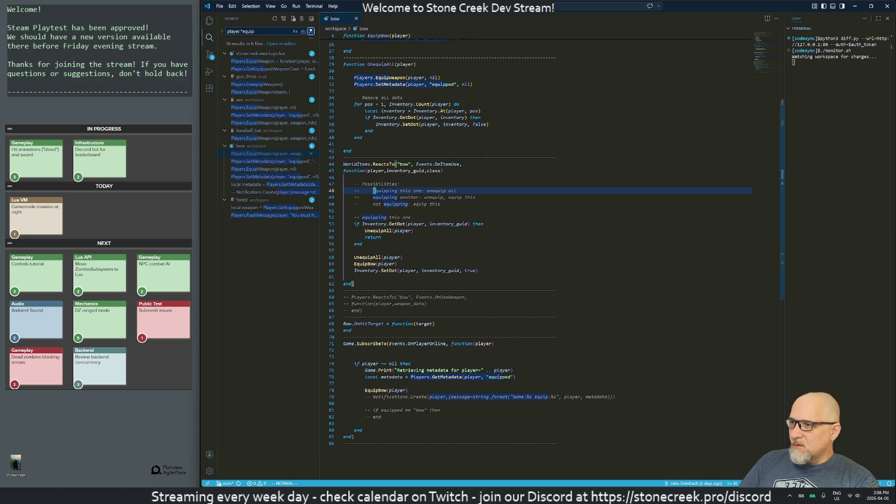
pyautogui.press('z')
pyautogui.press('t')
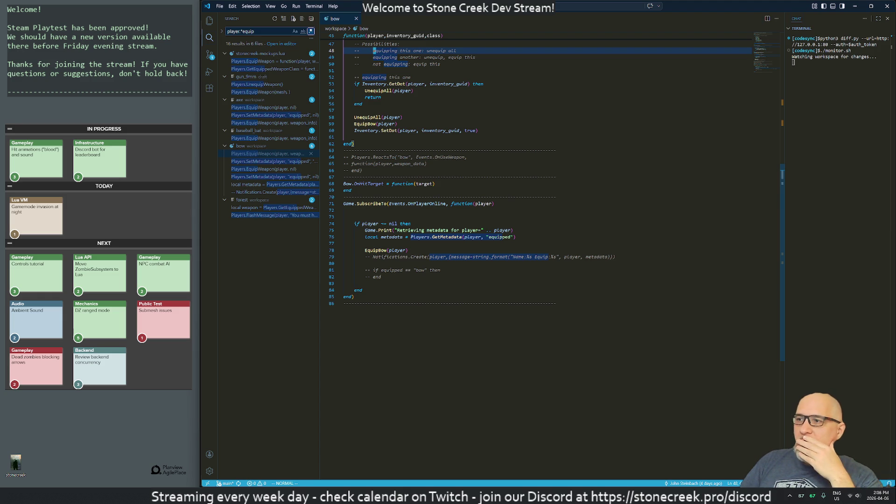
pyautogui.click(407, 250)
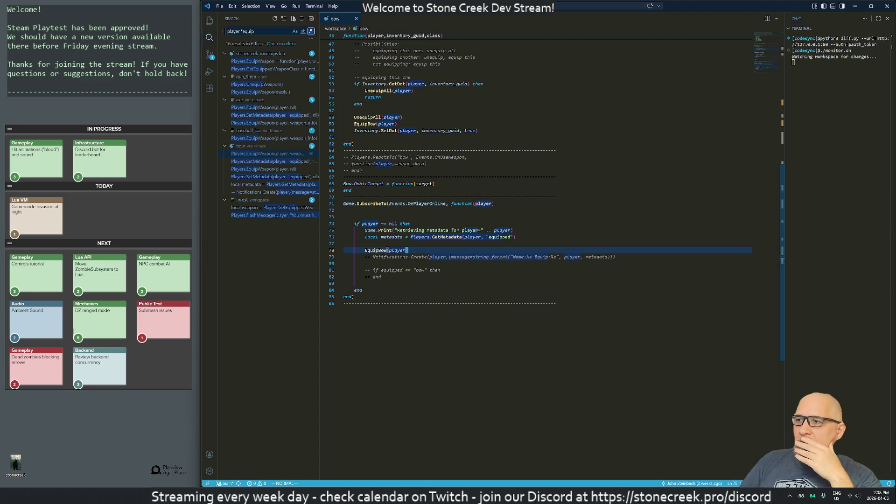
pyautogui.scroll(3, 546, 257)
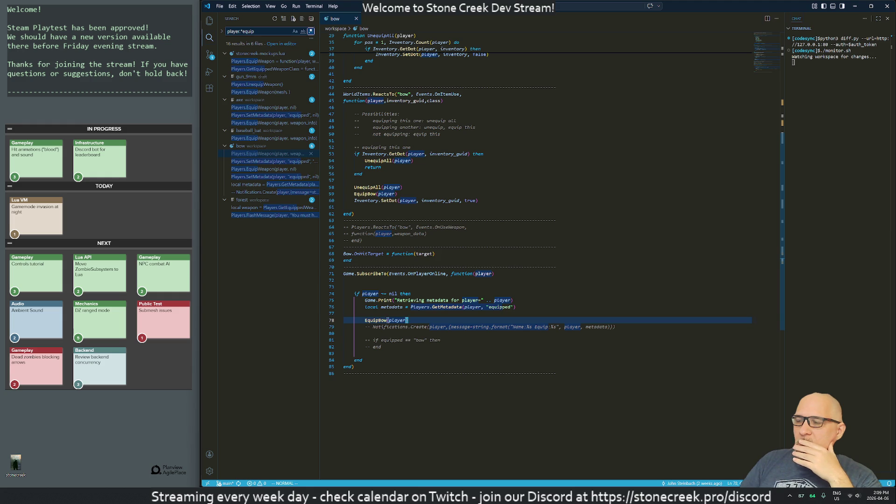
pyautogui.scroll(5, 546, 257)
pyautogui.scroll(3, 546, 256)
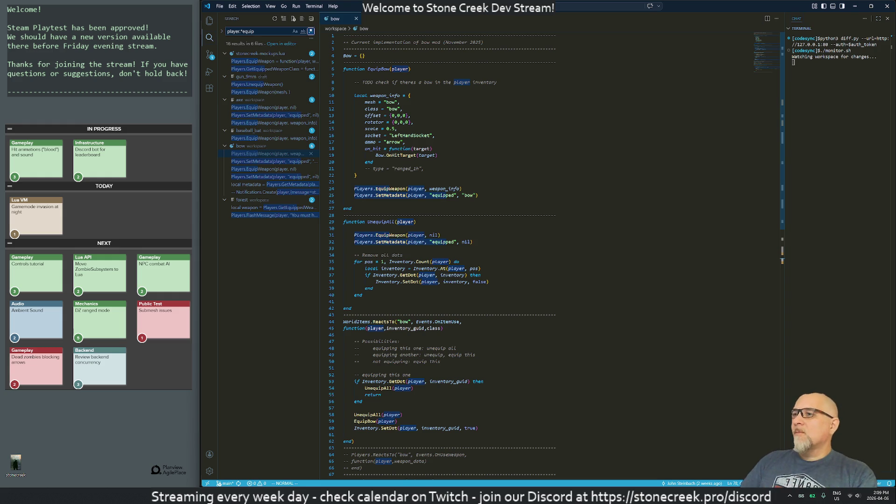
pyautogui.scroll(-5, 550, 257)
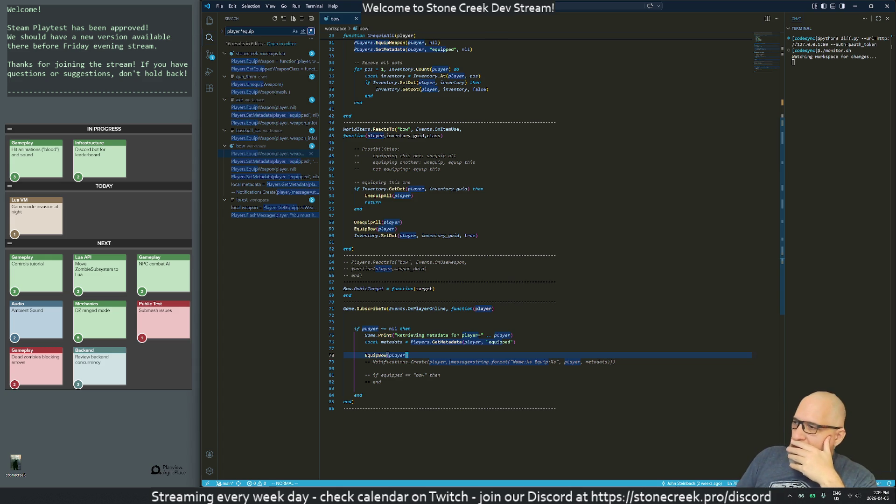
pyautogui.press('k')
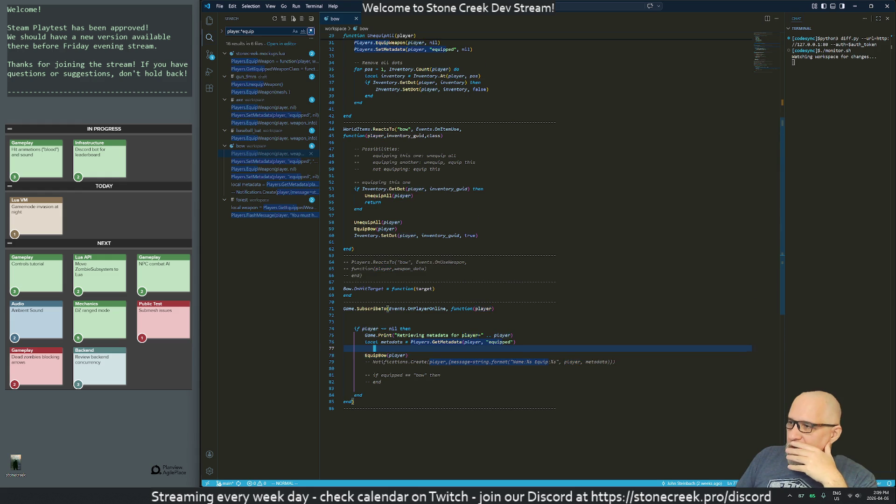
pyautogui.scroll(-3, 536, 256)
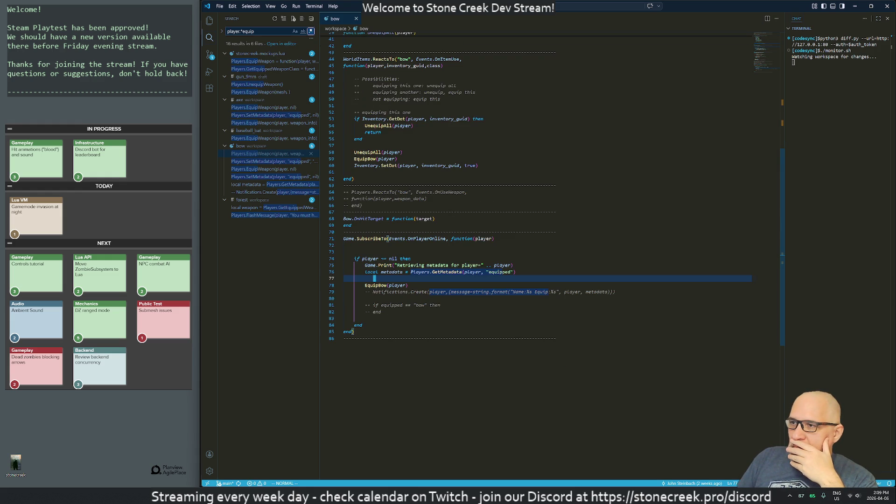
pyautogui.press('j')
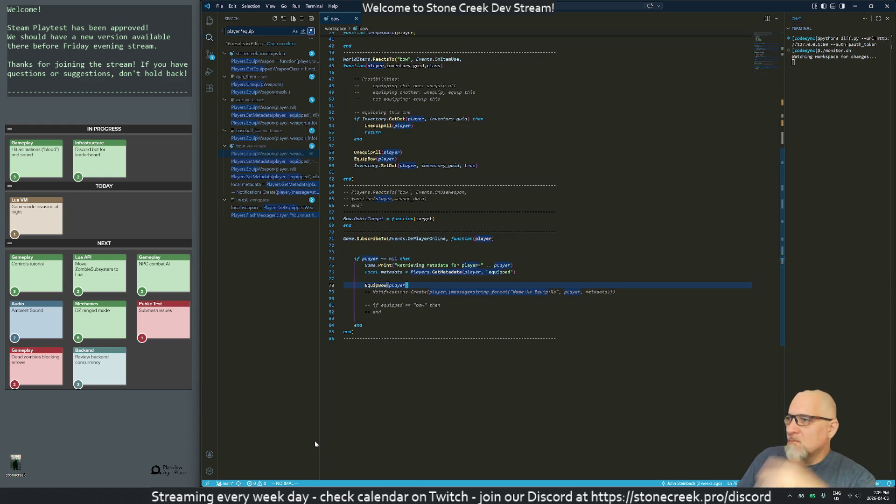
# Insert blank lines above the Notifications block below line 76
pyautogui.press('j')
pyautogui.hotkey('shift', 'v')
pyautogui.press('j')
pyautogui.press('j')
pyautogui.press('j')
pyautogui.press('Escape')
pyautogui.press('k')
pyautogui.press('k')
pyautogui.press('k')
pyautogui.hotkey('shift', 'o')
pyautogui.press('Return')
pyautogui.press('Return')
pyautogui.press('Return')
pyautogui.press('Escape')
pyautogui.press('k')
pyautogui.press('k')
pyautogui.press('k')
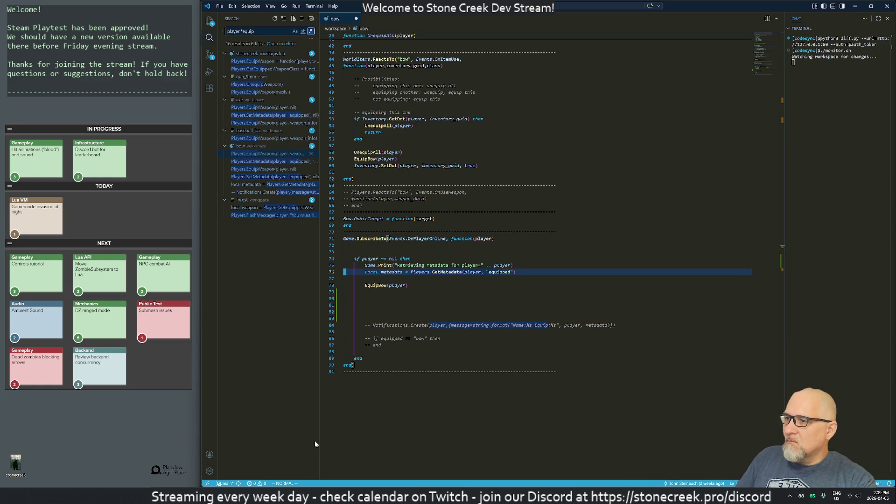
# Search the file for metadata and jump to the GetMetadata call on line 76
pyautogui.hotkey('ctrl', 'u')
pyautogui.press('Return')
pyautogui.press('n')
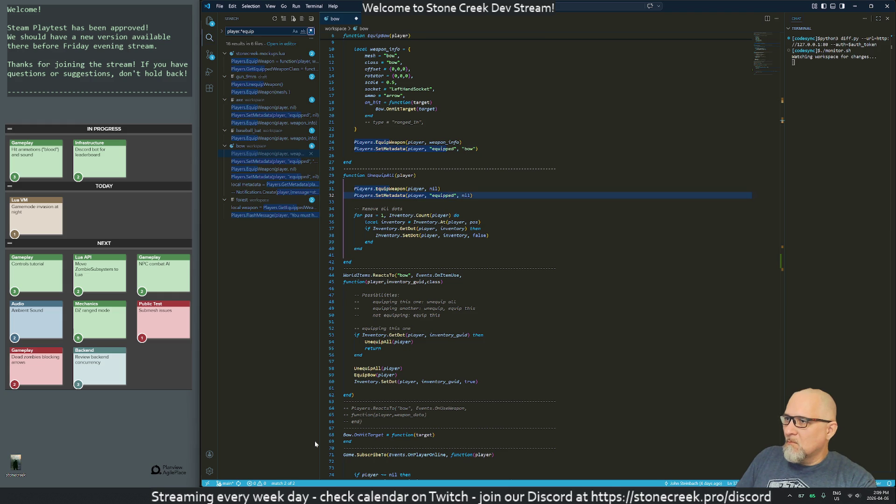
pyautogui.press('n')
pyautogui.press('n')
pyautogui.press('/')
pyautogui.press('Return')
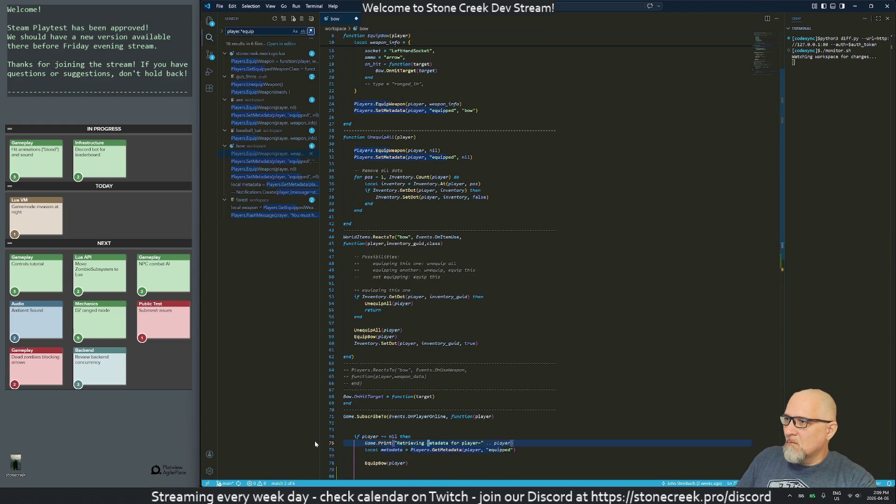
pyautogui.write('n/getmetada')
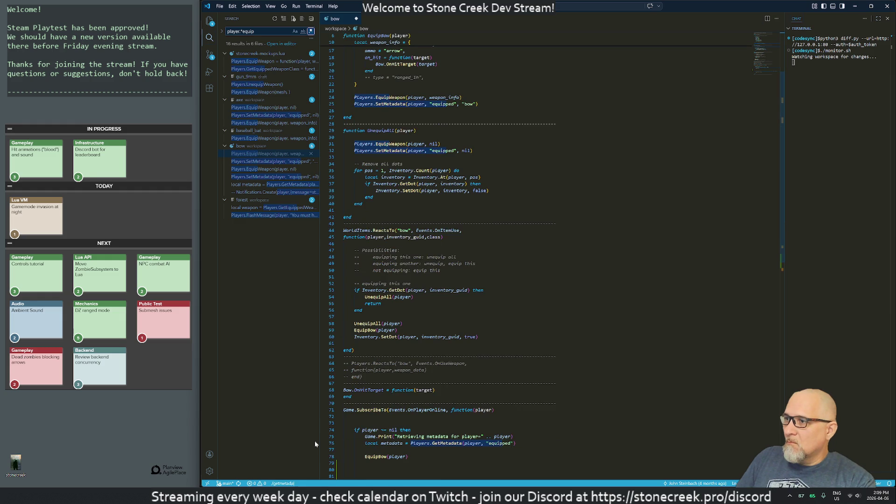
pyautogui.press('Return')
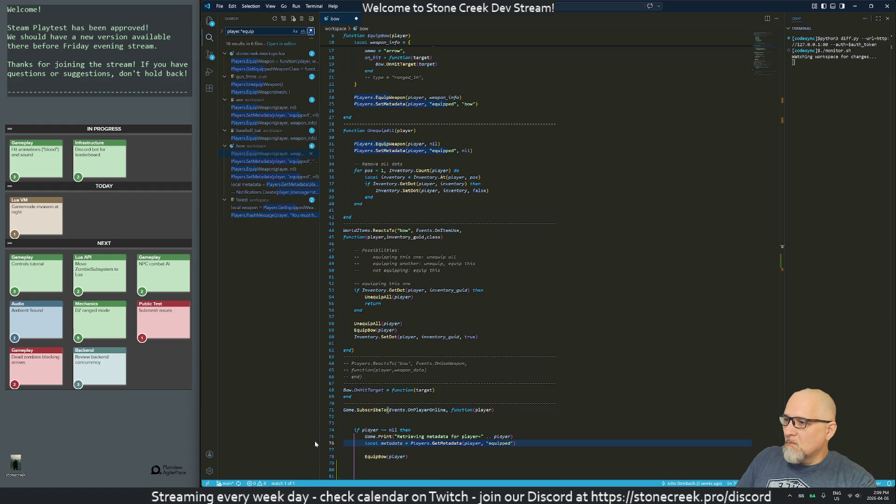
# Add an 'if metadata == "bow" then' line and indent EquipBow(player) inside it
pyautogui.write('joif ')
pyautogui.write('metadata ==')
pyautogui.write('"bow"')
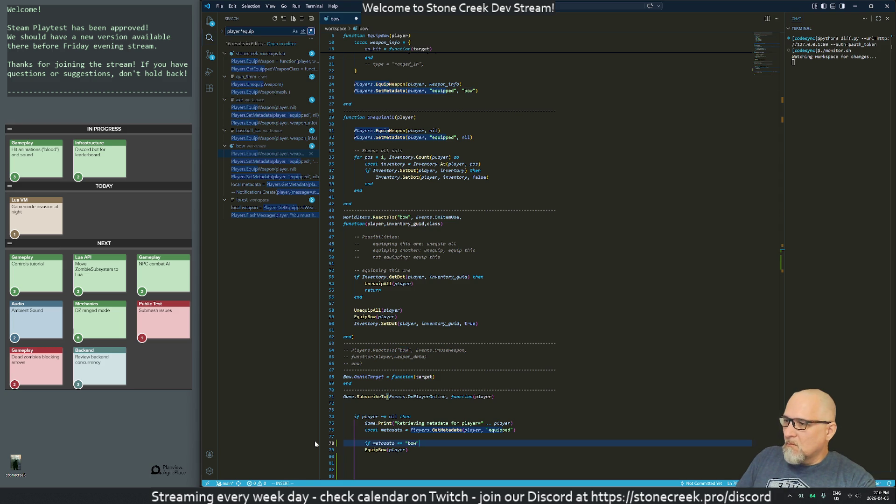
pyautogui.press('Return')
pyautogui.press('Up')
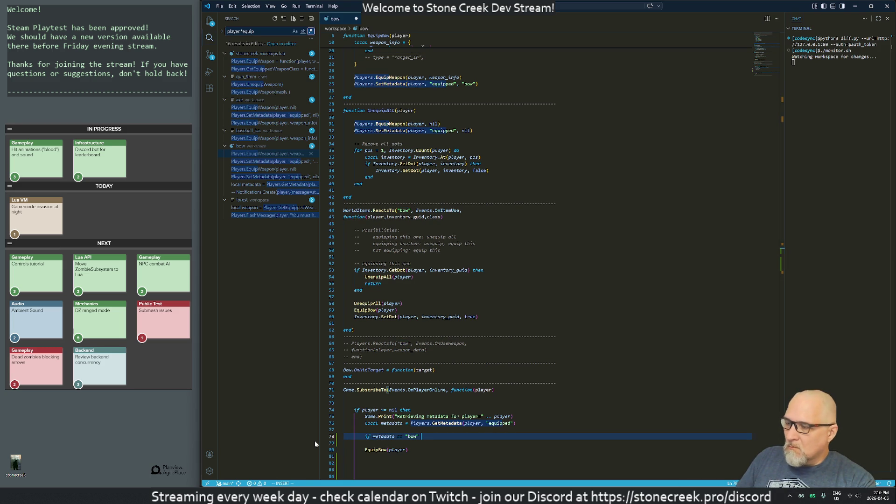
pyautogui.write('then')
pyautogui.press('Escape')
pyautogui.press('j')
pyautogui.press('j')
pyautogui.press('>')
pyautogui.press('>')
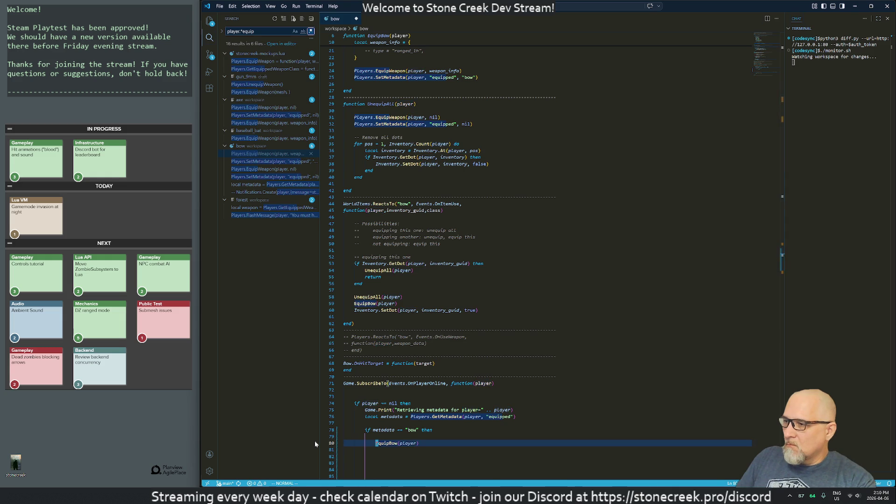
pyautogui.press('j')
pyautogui.press('j')
# Close the if block with 'end', hide the Search sidebar, and narrow the editor beside Unreal Editor
pyautogui.press('i')
pyautogui.press('Tab')
pyautogui.press('Tab')
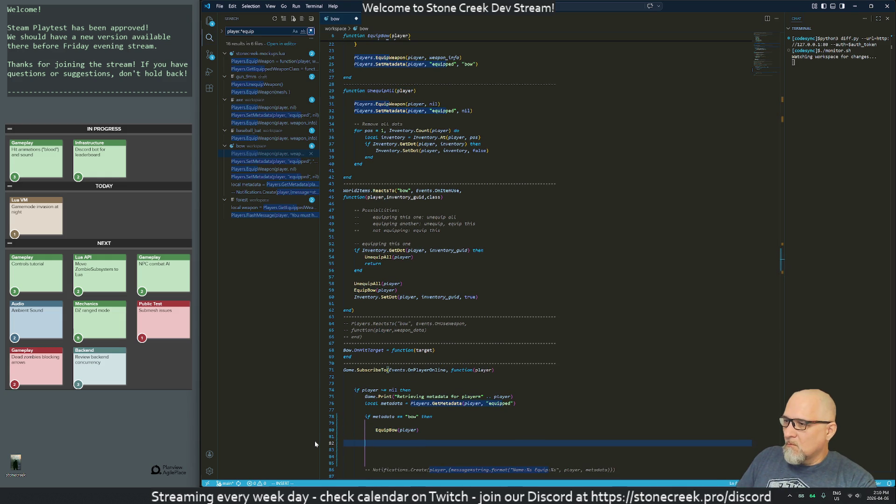
pyautogui.write('end')
pyautogui.press('Escape')
pyautogui.press('j')
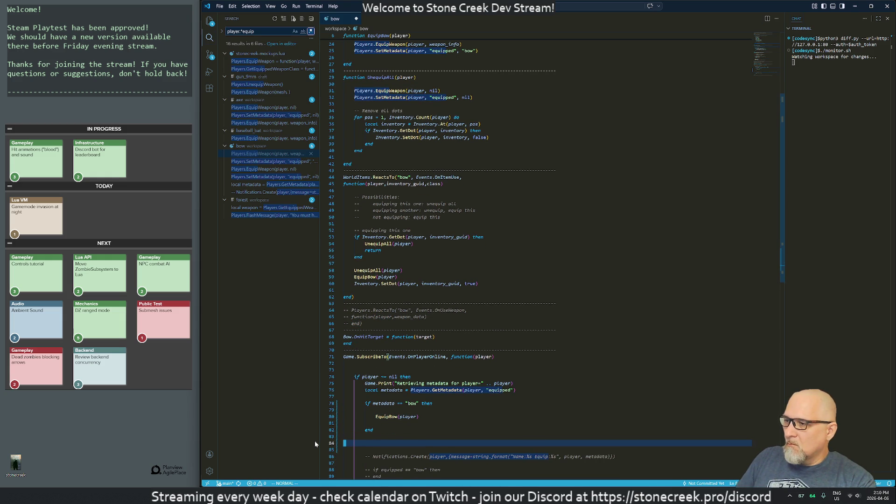
pyautogui.press('k')
pyautogui.press('k')
pyautogui.press('k')
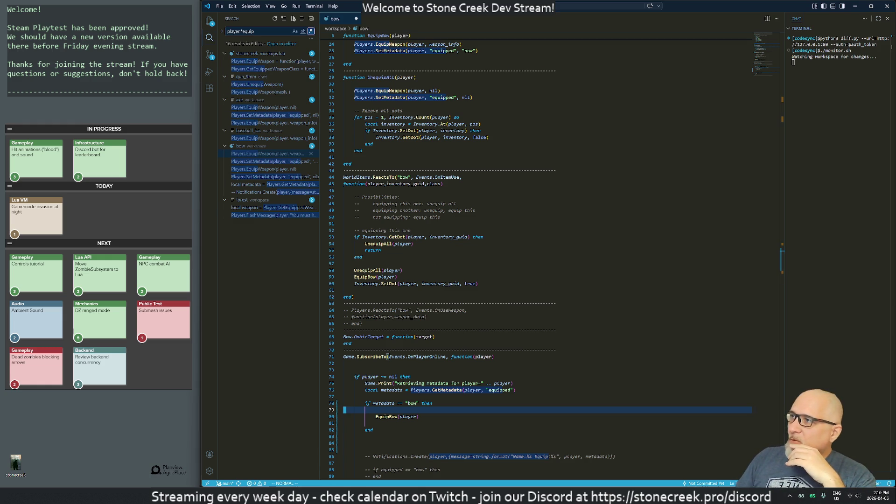
pyautogui.click(210, 23)
pyautogui.click(210, 23)
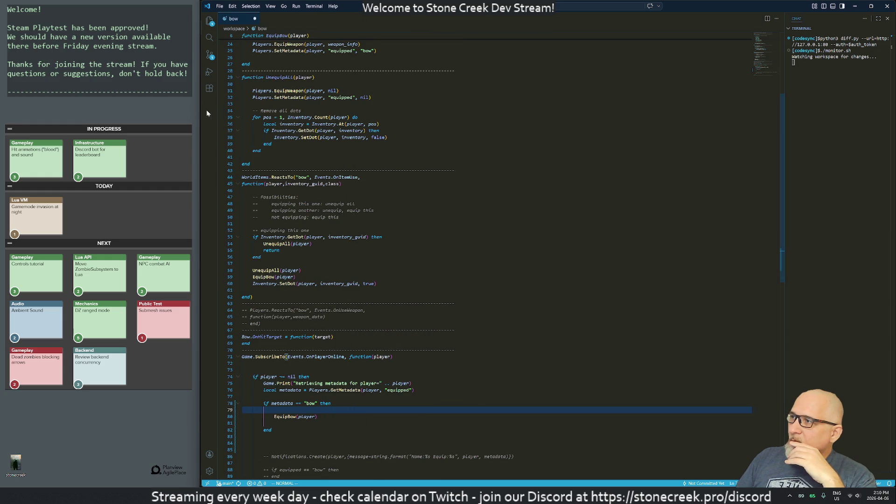
pyautogui.moveTo(201, 111)
pyautogui.mouseDown()
pyautogui.moveTo(634, 110)
pyautogui.moveTo(614, 110)
pyautogui.mouseUp()
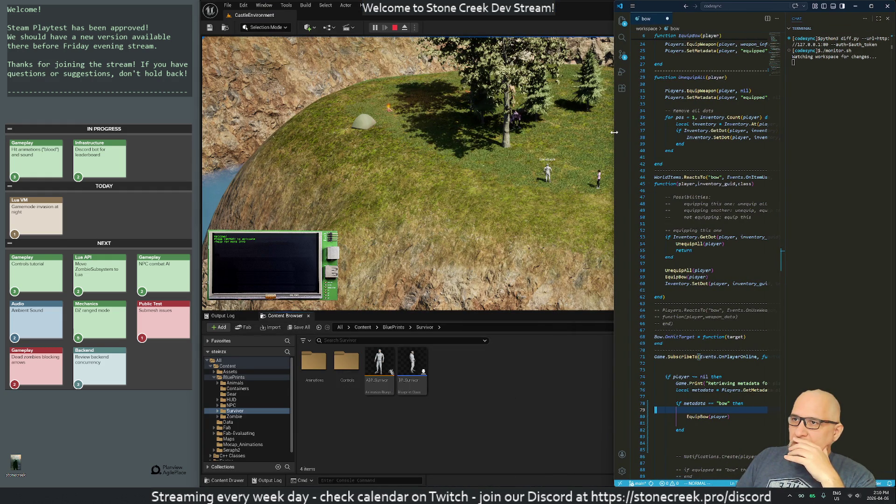
# Widen the editor back and start an 'inventrry_bow =' line in the bow branch above EquipBow
pyautogui.moveTo(614, 135); pyautogui.dragTo(476, 146)
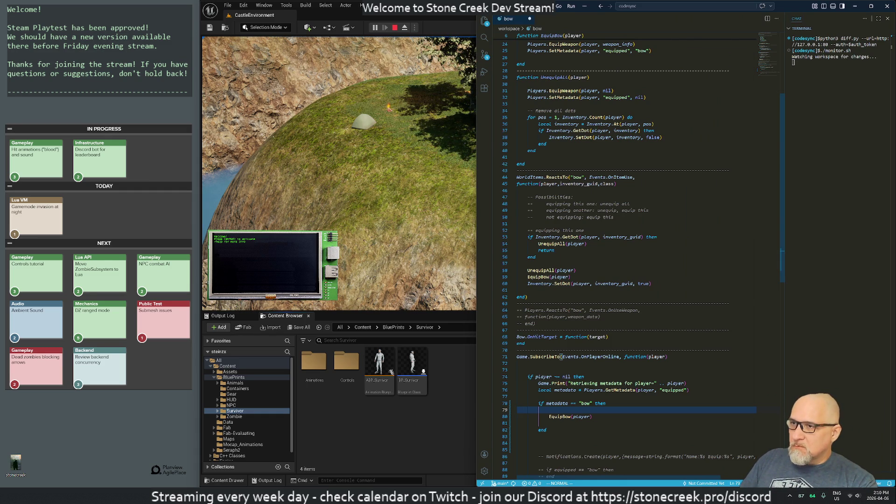
pyautogui.press('o')
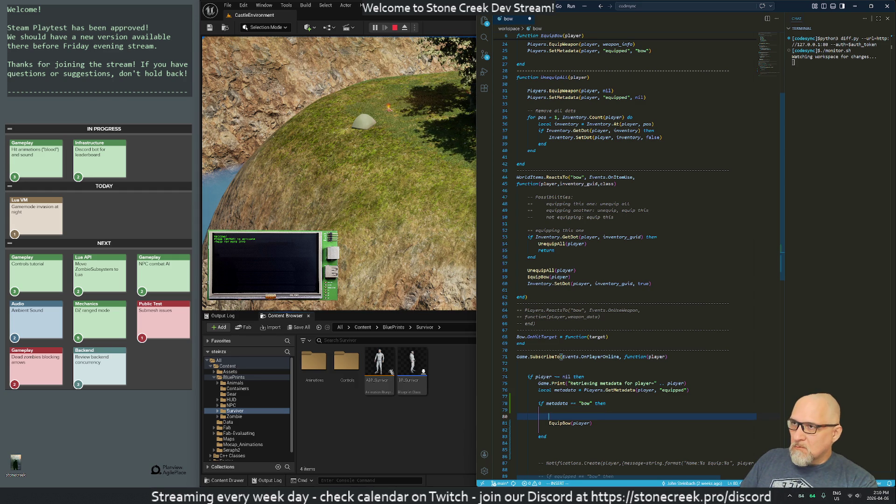
pyautogui.write('inventro')
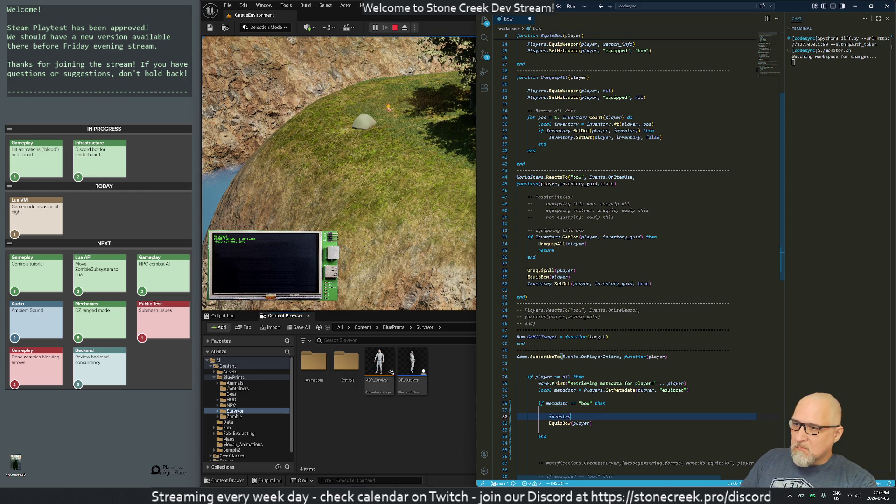
pyautogui.write('ry_bow')
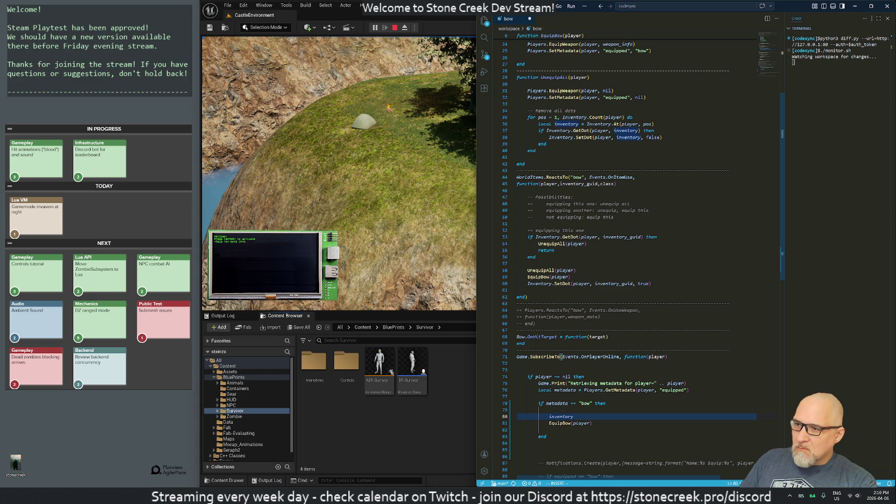
pyautogui.write(' =')
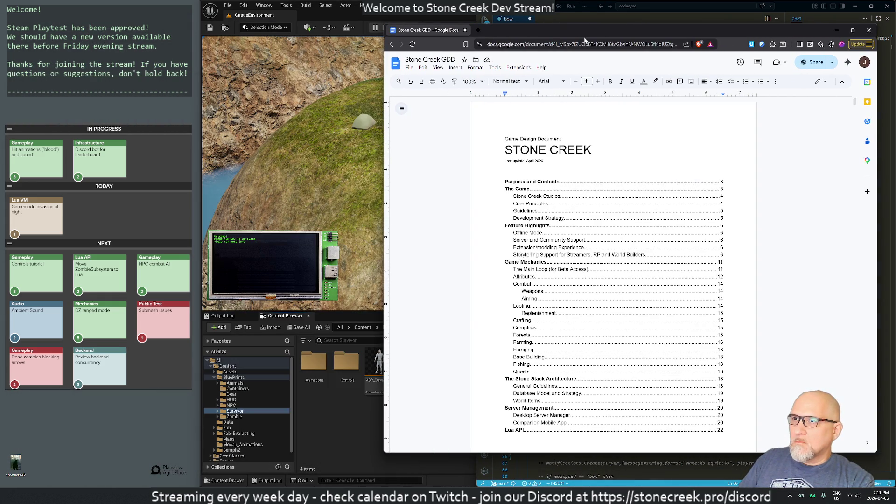
# Jump through the Stone Creek GDD contents to the Inventory section and review its inventory API table
pyautogui.moveTo(584, 40)
pyautogui.mouseDown()
pyautogui.moveTo(504, 29)
pyautogui.moveTo(519, 36)
pyautogui.mouseUp()
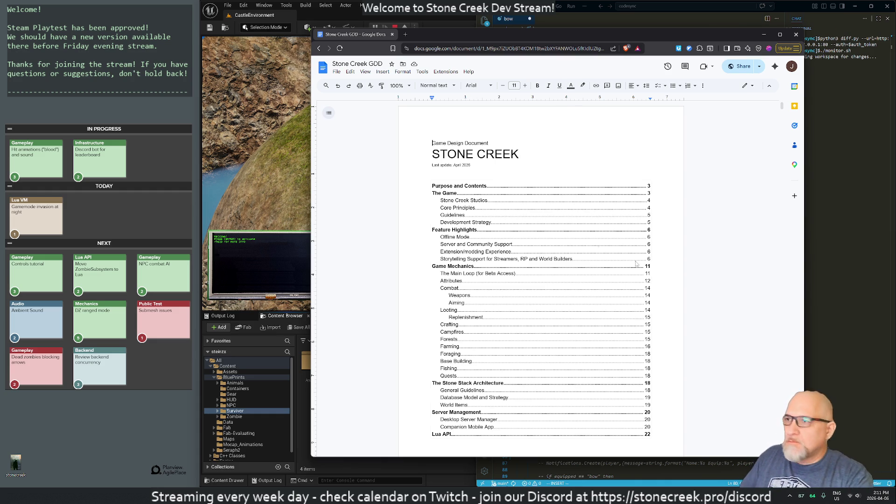
pyautogui.scroll(-1, 526, 307)
pyautogui.scroll(-6, 526, 306)
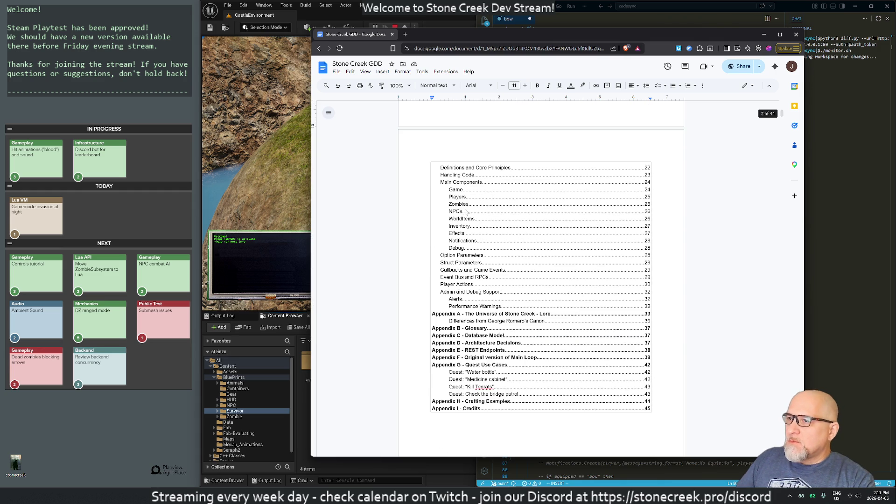
pyautogui.click(463, 227)
pyautogui.click(473, 238)
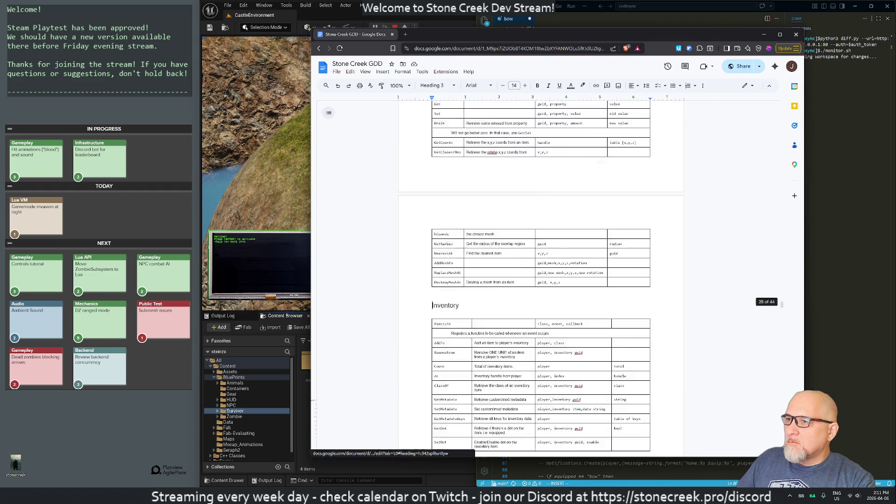
pyautogui.scroll(-2, 509, 224)
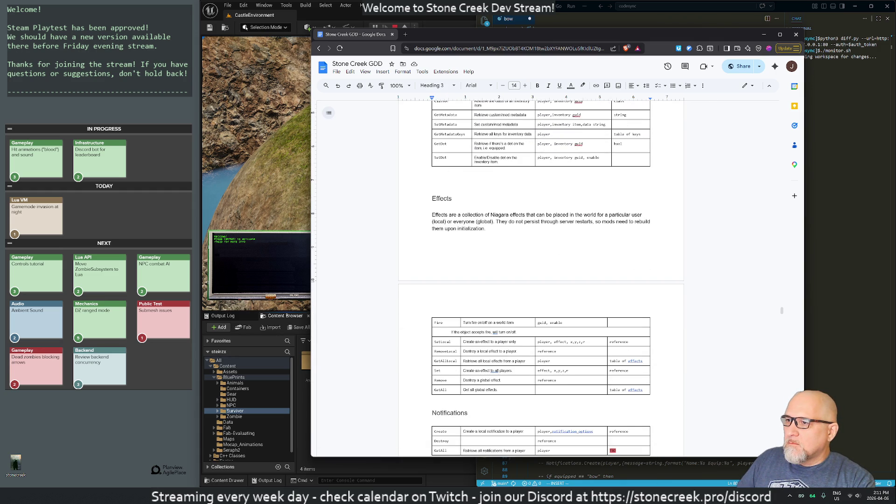
pyautogui.scroll(2, 509, 224)
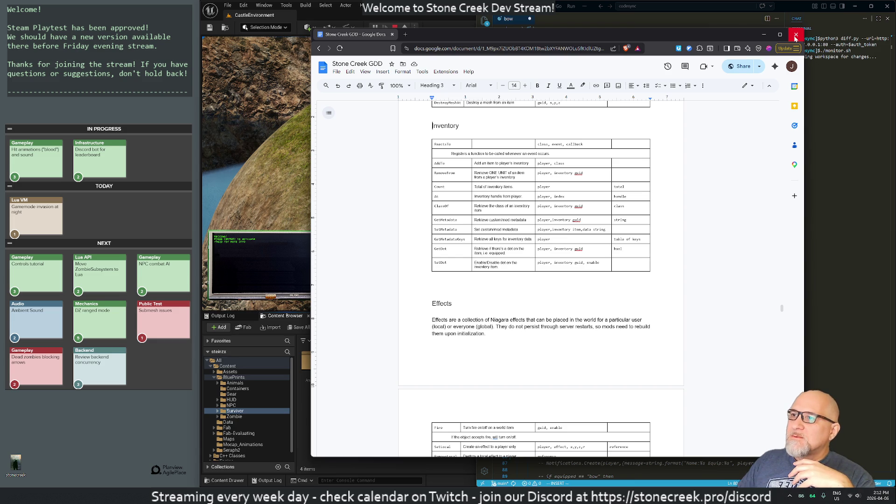
pyautogui.click(796, 36)
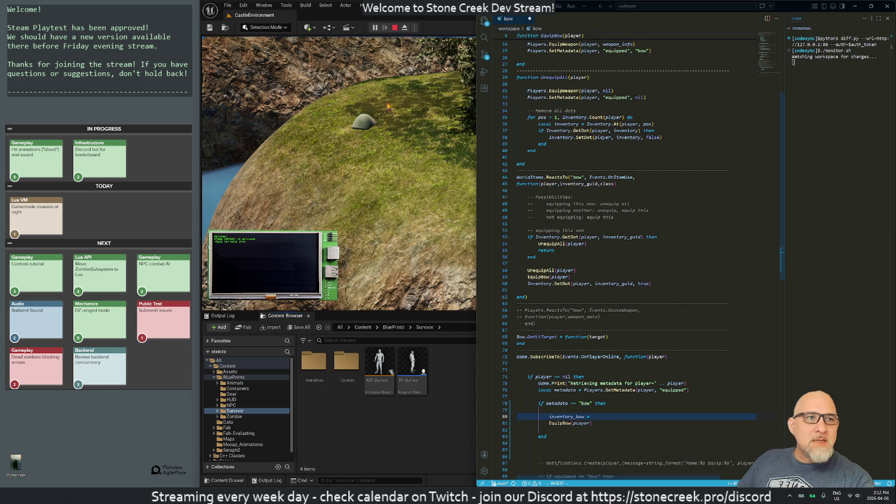
# Start a new LeanKit card titled 'Inventory.Find or Has'
pyautogui.hotkey('alt', 'Tab')
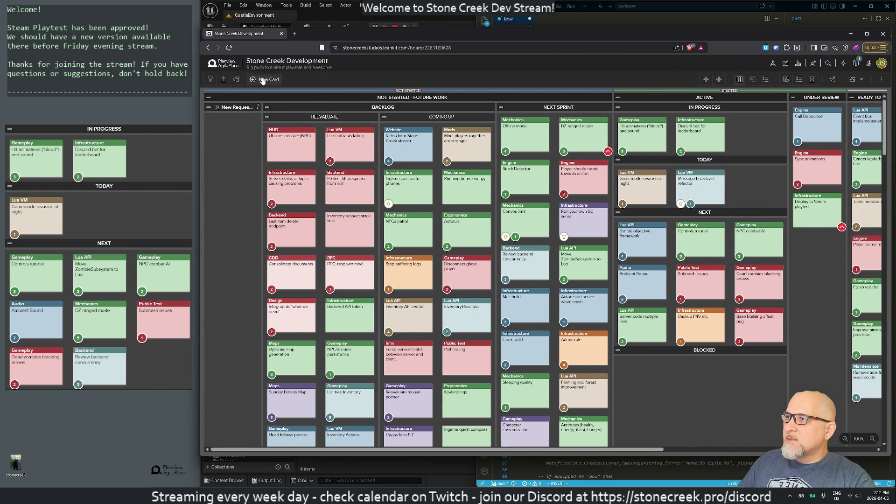
pyautogui.click(265, 80)
pyautogui.write('Inventory.')
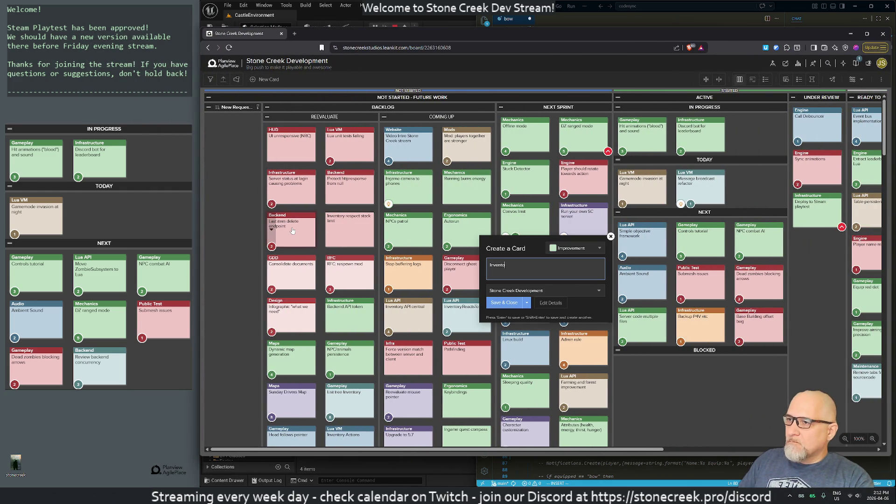
pyautogui.write('Find or Has')
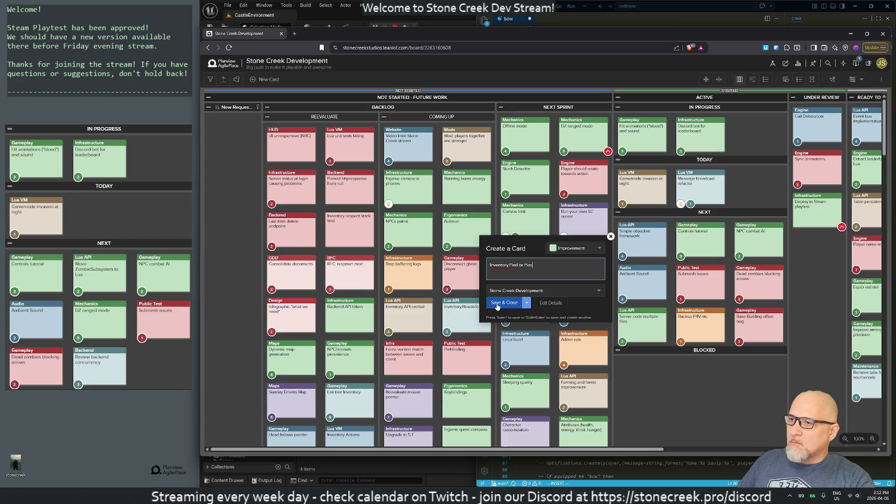
# Give the card header Lua API, type Dogfooding, size 1 and an ammo-check description, then save
pyautogui.click(550, 302)
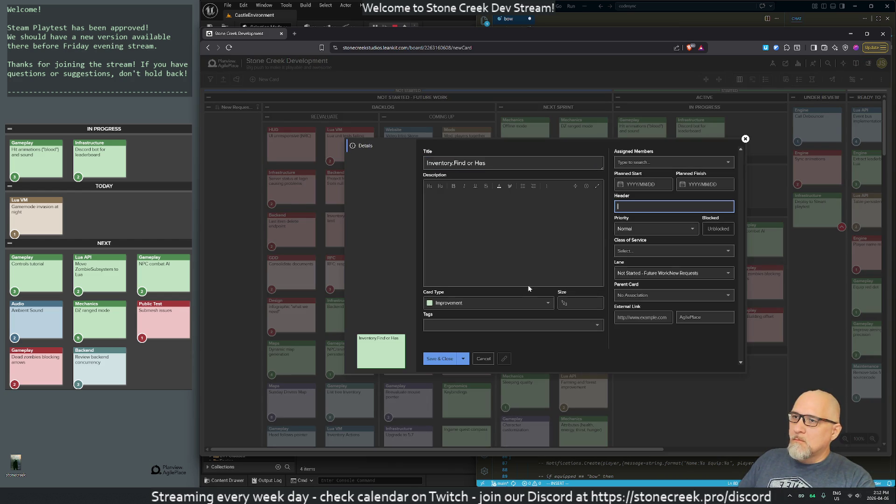
pyautogui.write('Lua API')
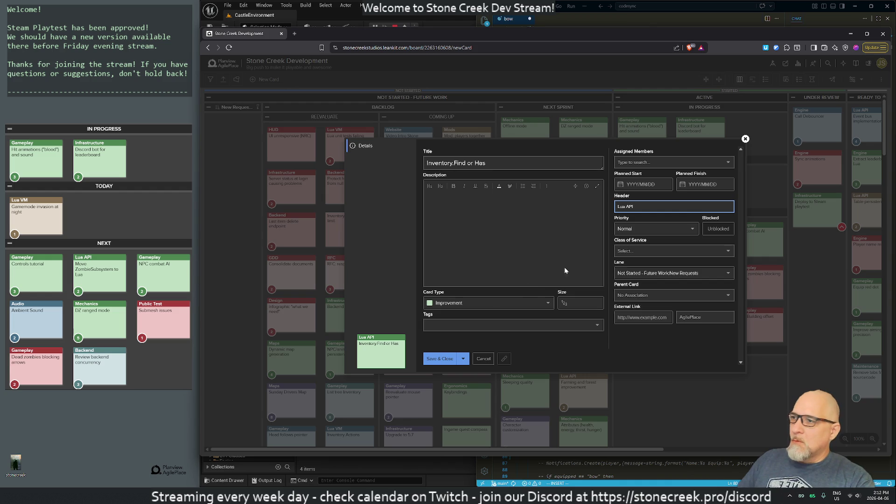
pyautogui.click(537, 302)
pyautogui.click(472, 341)
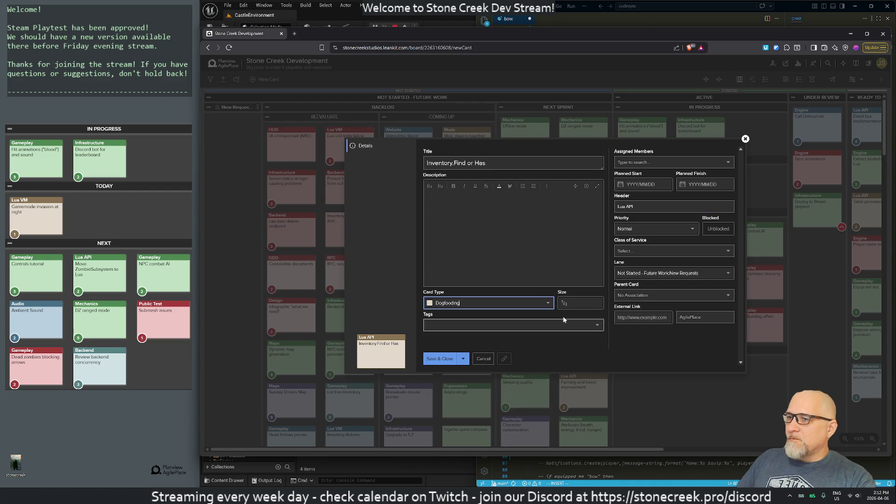
pyautogui.click(585, 302)
pyautogui.write('1')
pyautogui.click(529, 216)
pyautogui.write('Useful to check if player')
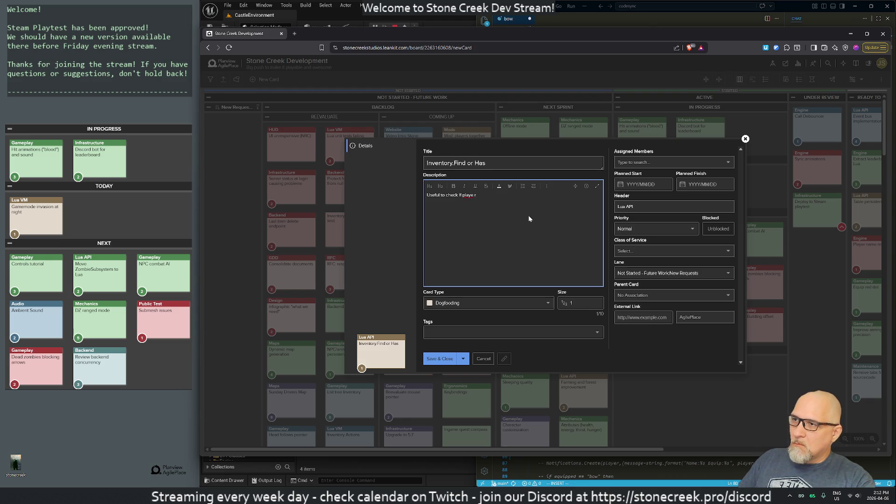
pyautogui.write('r has amm')
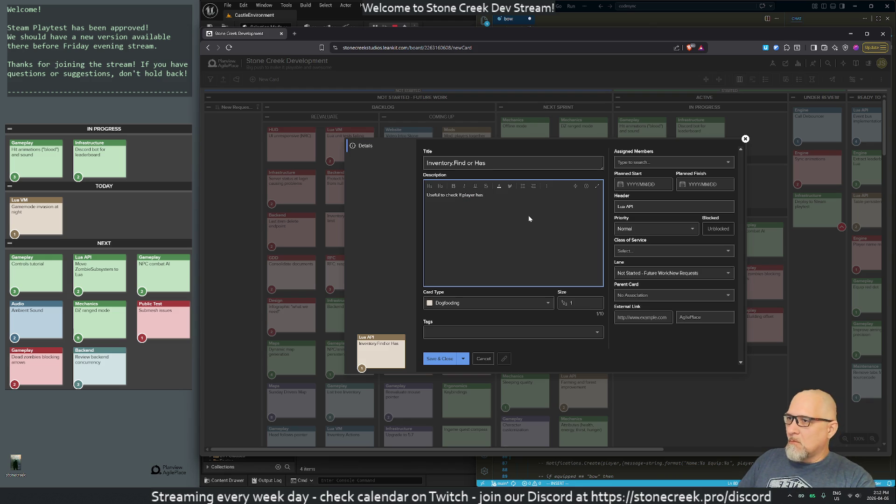
pyautogui.write('o or something in the inven')
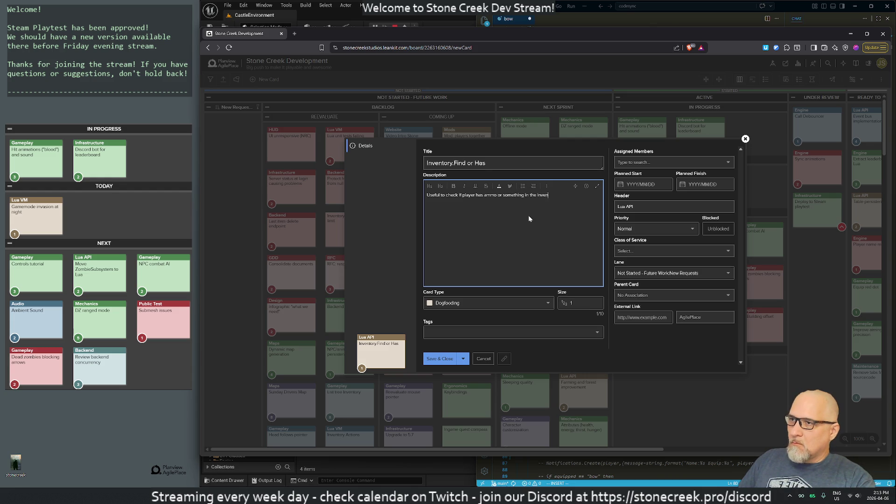
pyautogui.press('Tab')
pyautogui.press('Tab')
pyautogui.press('Tab')
pyautogui.press('Return')
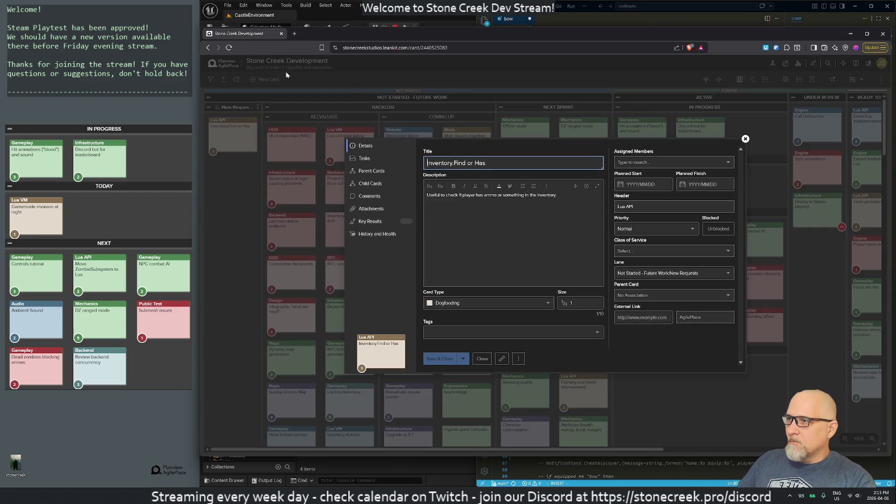
pyautogui.click(745, 139)
# Move the Inventory.Find or Has card into the Next Sprint lane
pyautogui.moveTo(234, 138)
pyautogui.mouseDown()
pyautogui.moveTo(674, 196)
pyautogui.moveTo(747, 236)
pyautogui.moveTo(621, 198)
pyautogui.mouseUp()
pyautogui.moveTo(580, 146); pyautogui.dragTo(580, 145)
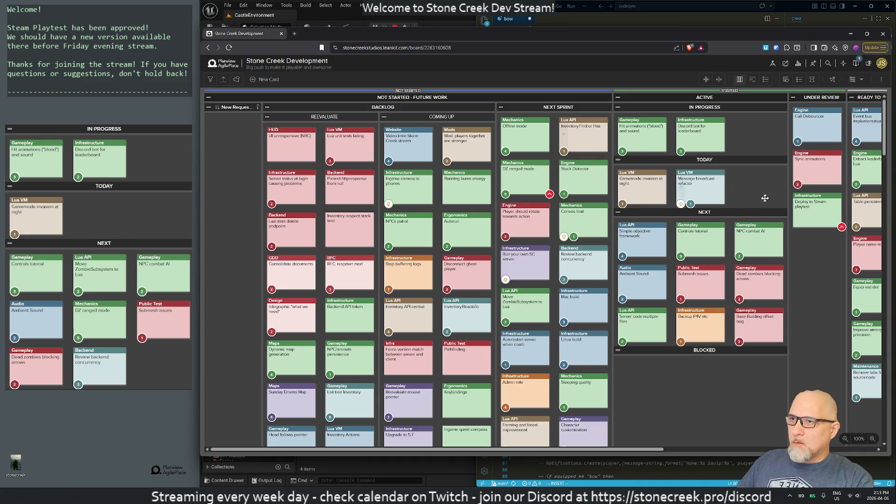
pyautogui.moveTo(263, 35); pyautogui.dragTo(575, 116)
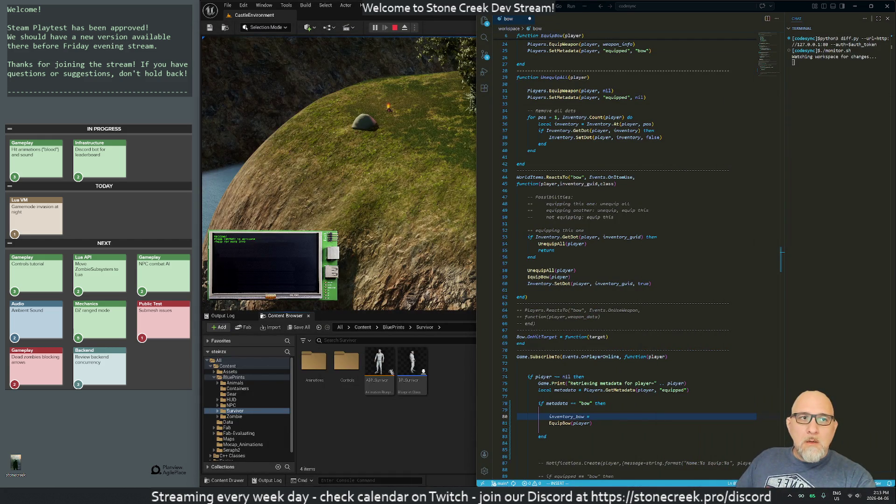
# Capture a screenshot of the LeanKit board's In Progress cards
pyautogui.hotkey('alt', 'Tab')
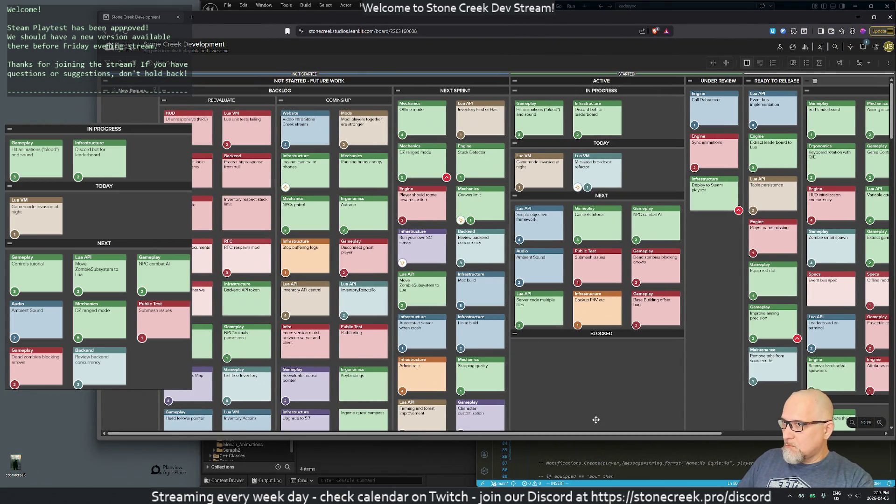
pyautogui.press('super+shift+s')
pyautogui.moveTo(509, 86)
pyautogui.mouseDown()
pyautogui.moveTo(663, 371)
pyautogui.moveTo(682, 327)
pyautogui.mouseUp()
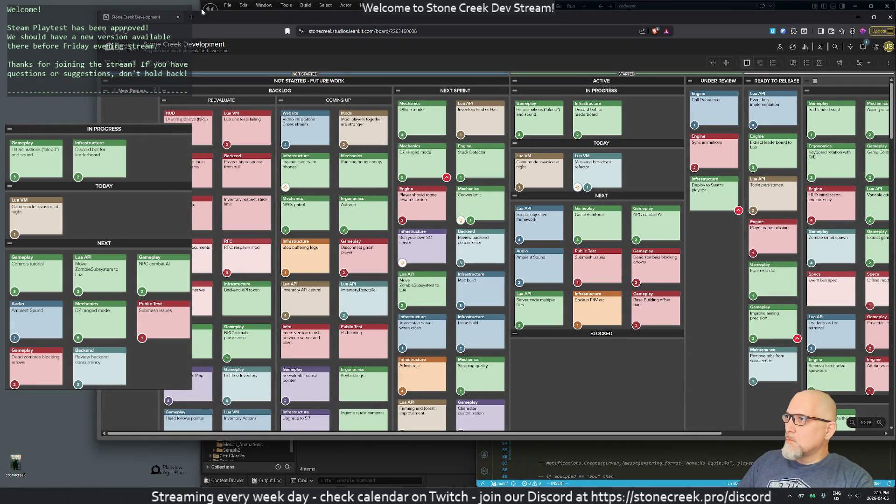
# Minimize the board and open File Explorer at Pictures > Screenshots
pyautogui.click(178, 17)
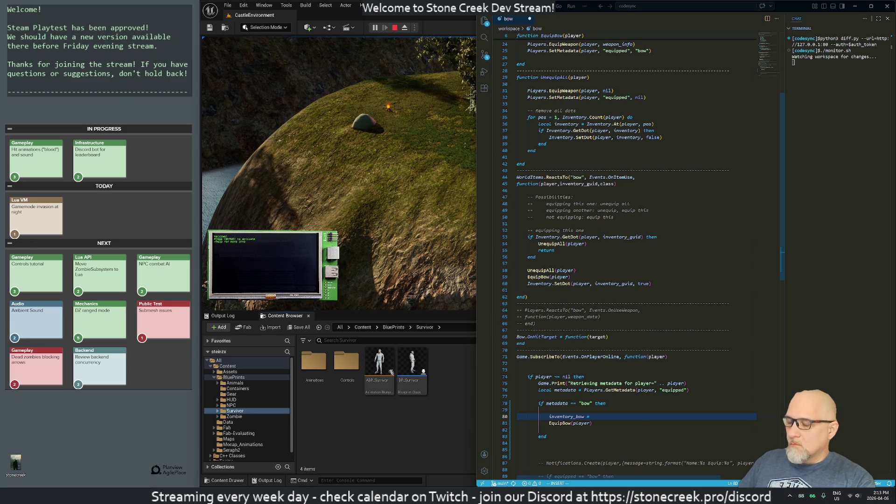
pyautogui.press('super')
pyautogui.press('Escape')
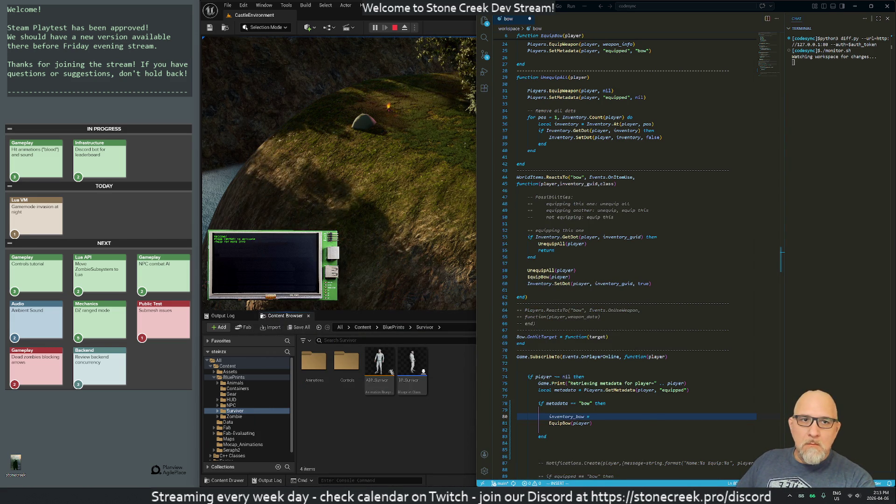
pyautogui.press('super+e')
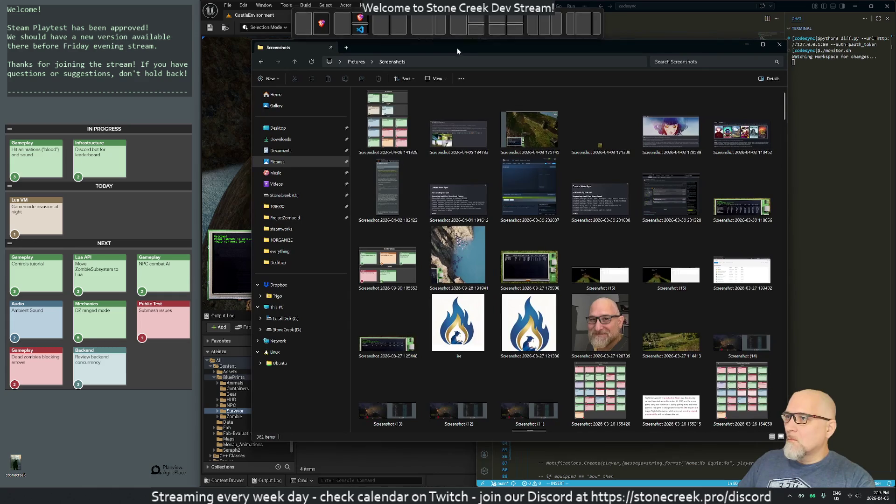
# Rename the newest screenshot to leankit
pyautogui.click(386, 153)
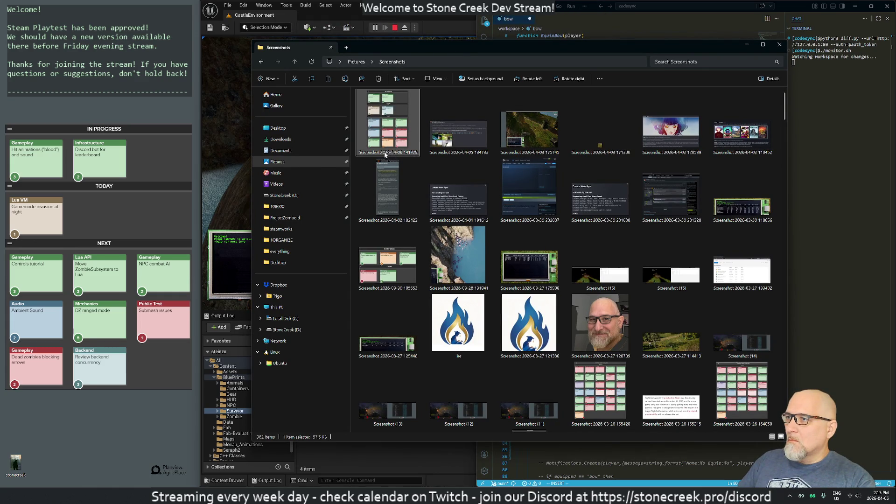
pyautogui.press('F2')
pyautogui.write('leank')
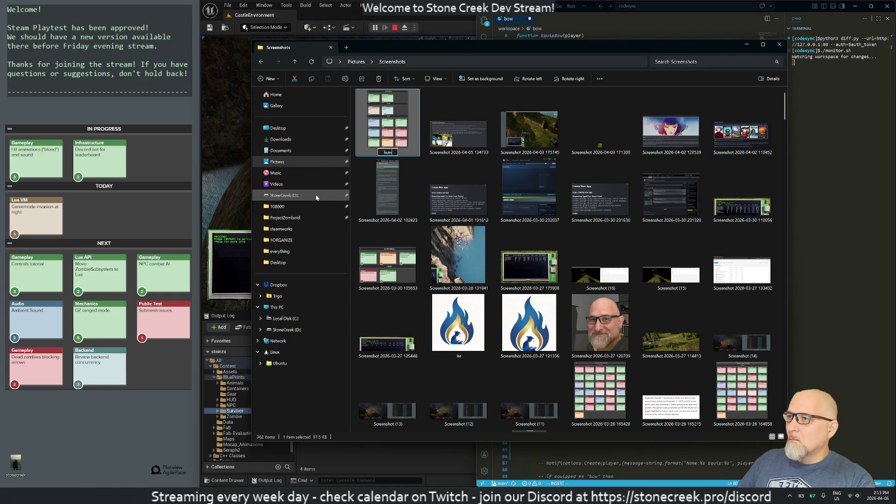
pyautogui.write('it')
pyautogui.press('Return')
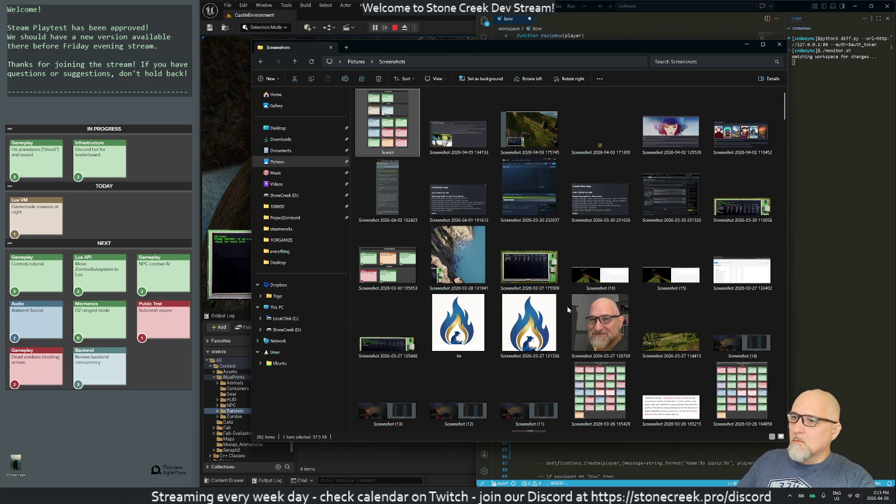
# Move leankit into Dropbox, replacing the existing leankit file, and close the folder
pyautogui.doubleClick(597, 329)
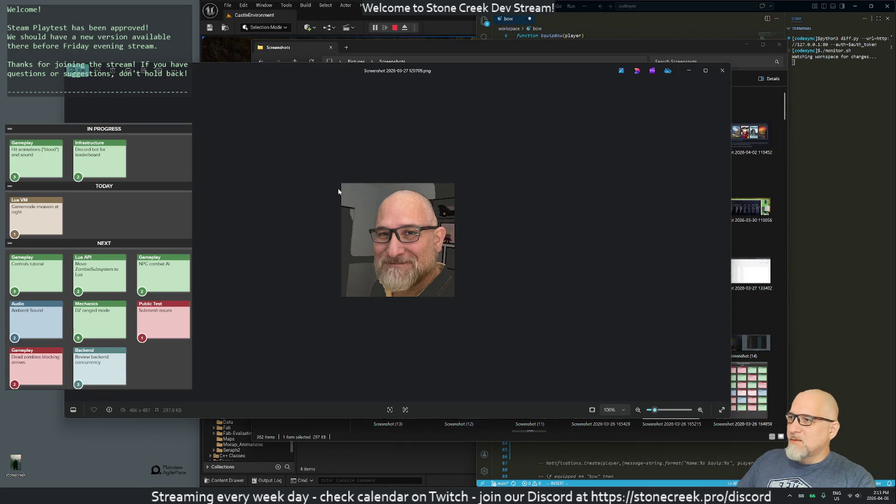
pyautogui.scroll(5, 396, 274)
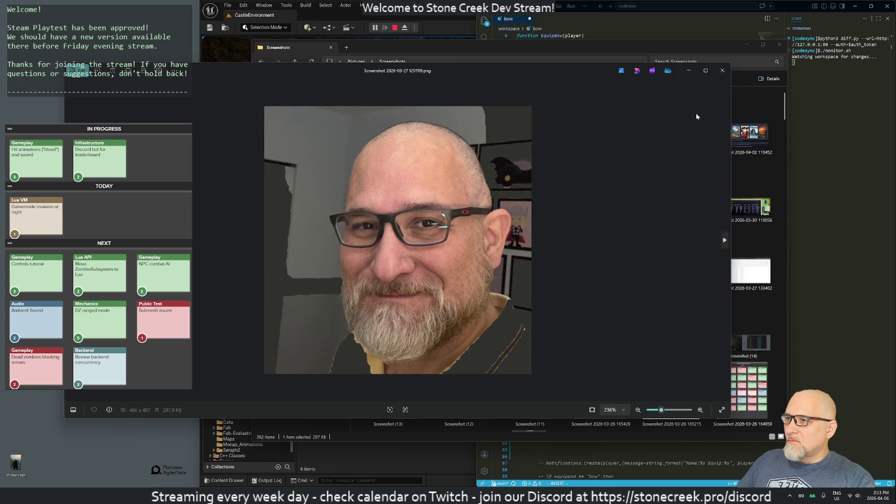
pyautogui.click(723, 71)
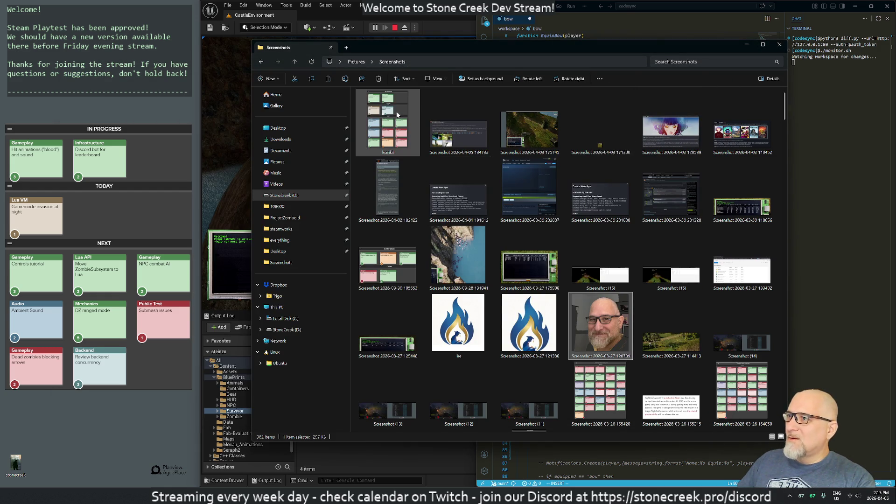
pyautogui.moveTo(388, 122)
pyautogui.mouseDown()
pyautogui.moveTo(317, 149)
pyautogui.moveTo(288, 289)
pyautogui.mouseUp()
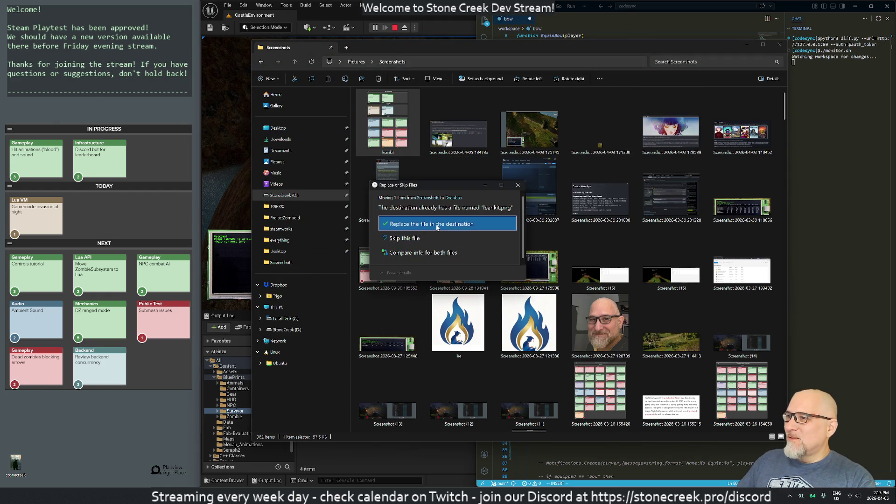
pyautogui.click(443, 224)
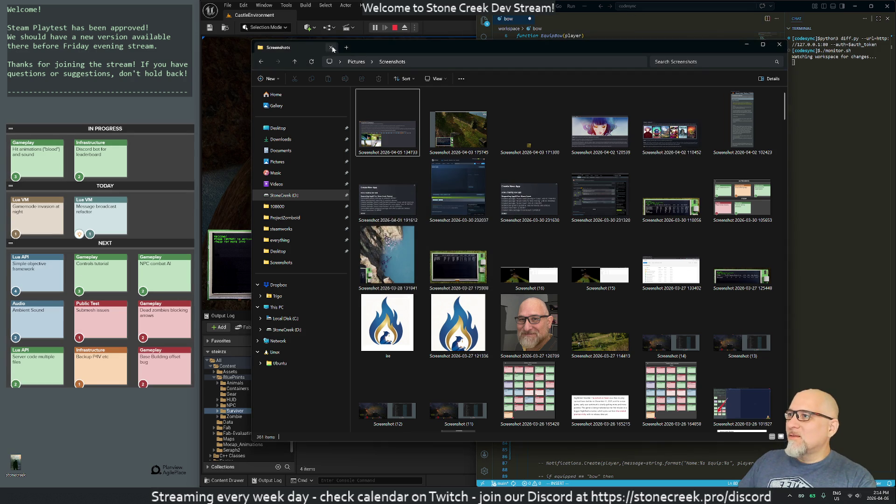
pyautogui.hotkey('alt', 'F4')
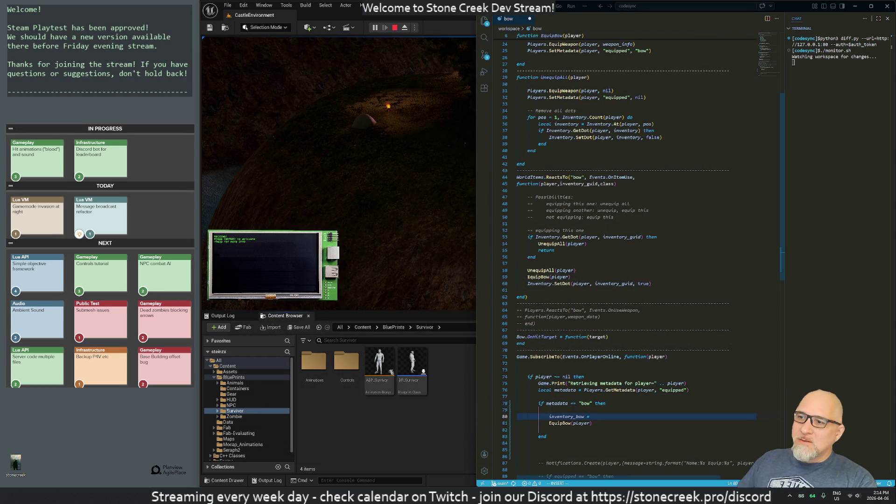
# Copy the dashed separator line near the top of the bow script to frame a new function
pyautogui.scroll(7, 626, 233)
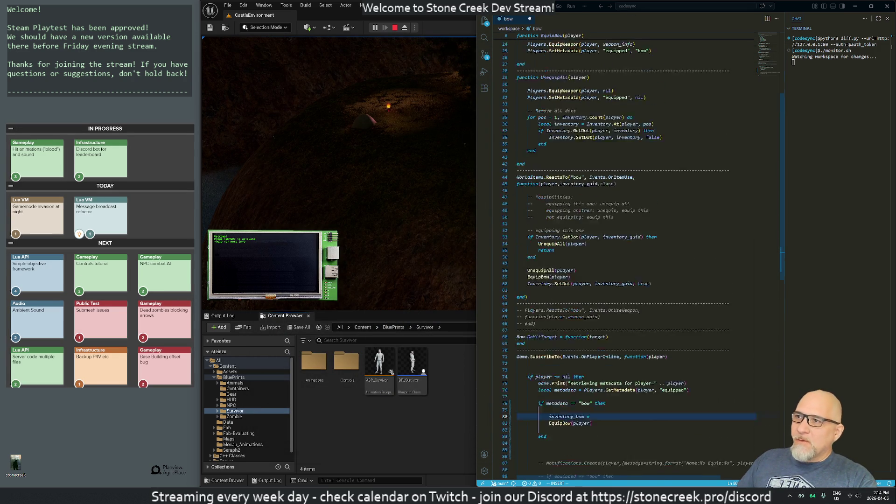
pyautogui.scroll(1, 626, 233)
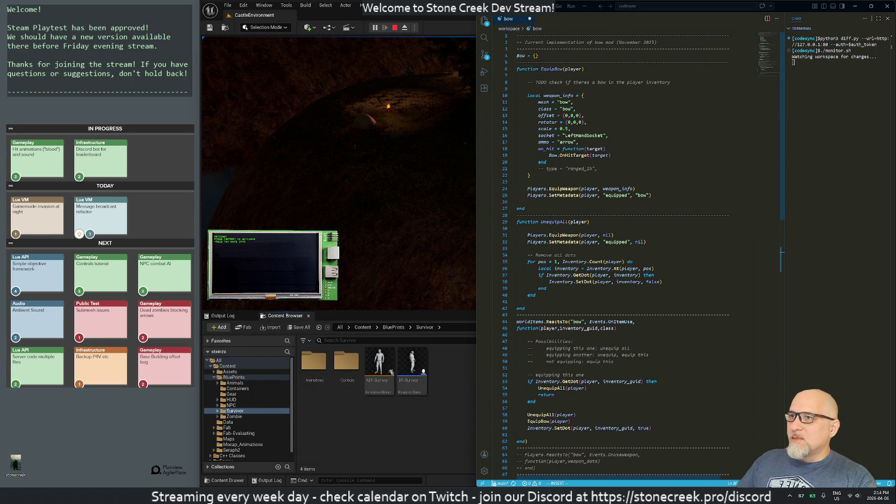
pyautogui.click(538, 62)
pyautogui.write('yy')
pyautogui.press('BackSpace')
pyautogui.press('BackSpace')
pyautogui.press('Escape')
pyautogui.press('y')
pyautogui.press('y')
pyautogui.press('p')
# Add 'function FindInventoryItem(player, item)' with its closing end
pyautogui.hotkey('shift', 'o')
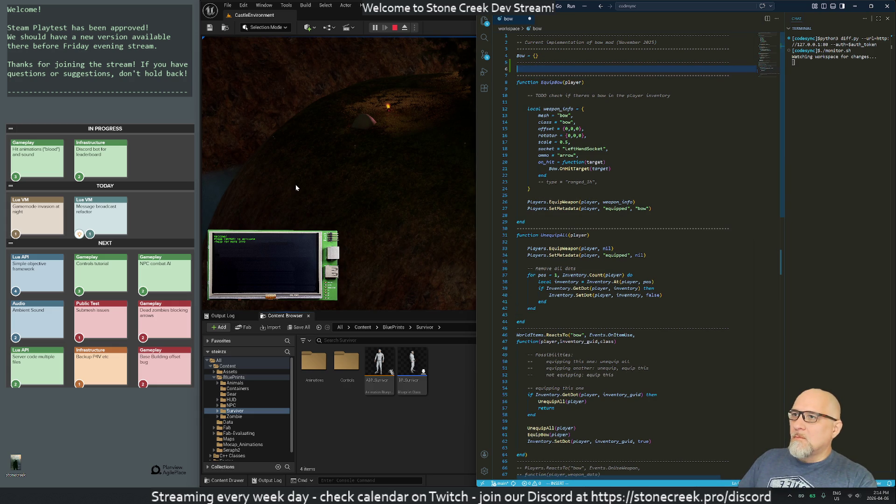
pyautogui.write('ction Find')
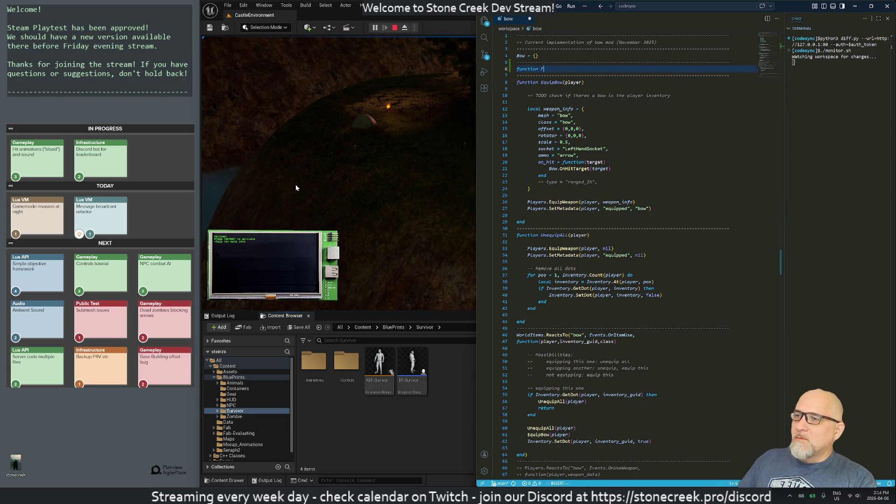
pyautogui.write('InventoryIt')
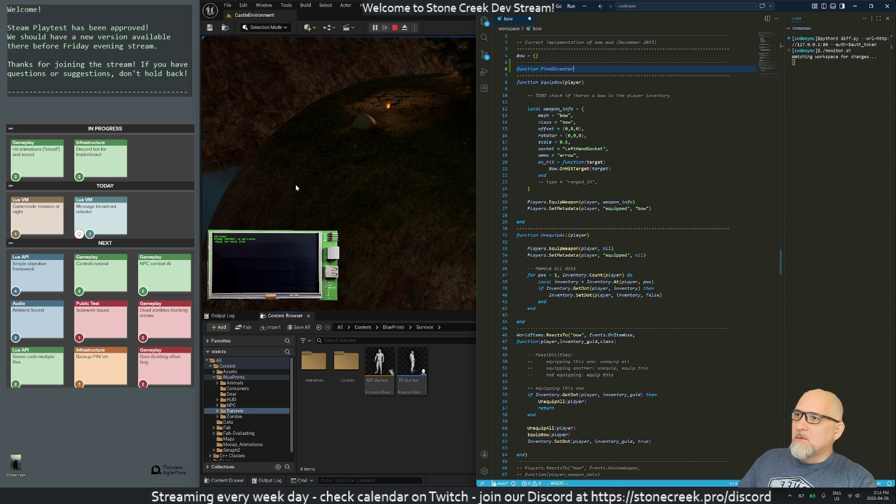
pyautogui.write('em(player, ')
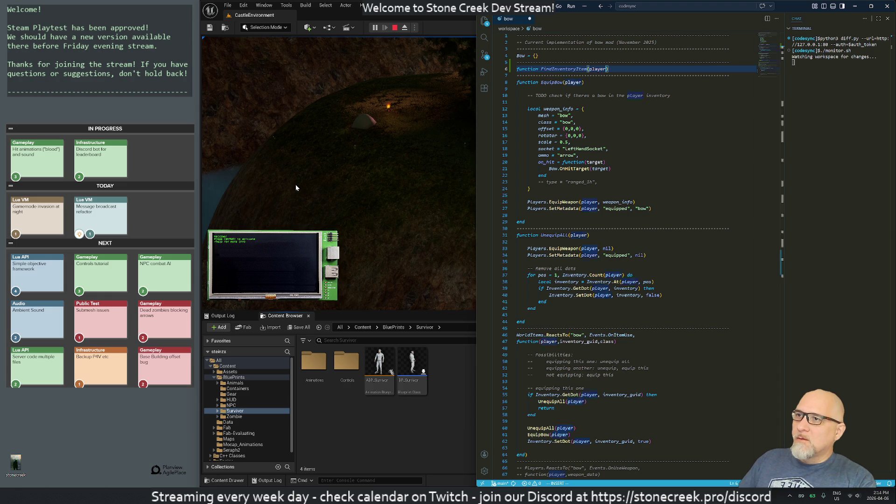
pyautogui.write('item')
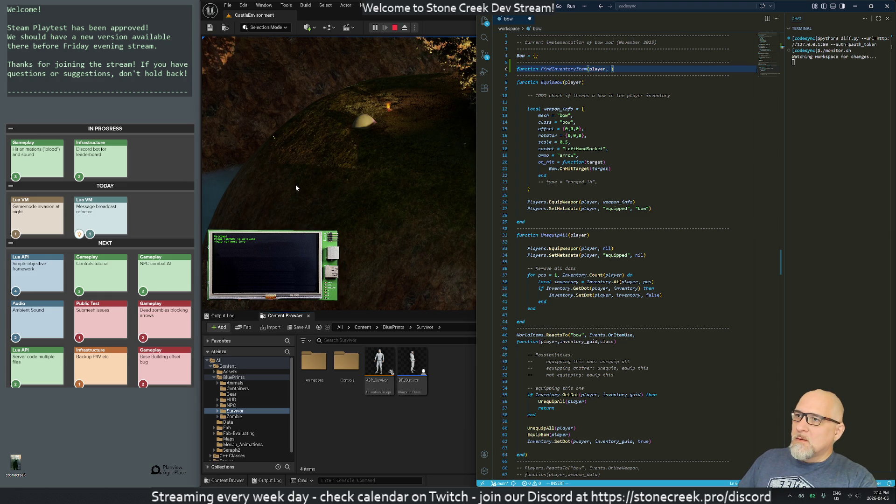
pyautogui.press('Return')
pyautogui.press('Return')
pyautogui.press('Return')
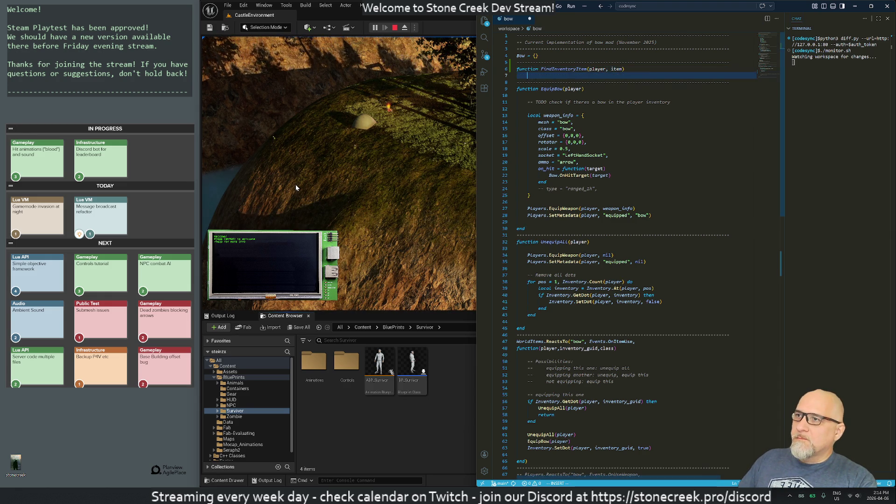
pyautogui.press('Return')
pyautogui.write('end')
pyautogui.press('Escape')
# Add a 'for pos = 1, Inventory.Count(player) do' loop with its end inside the function
pyautogui.press('k')
pyautogui.press('k')
pyautogui.press('k')
pyautogui.press('o')
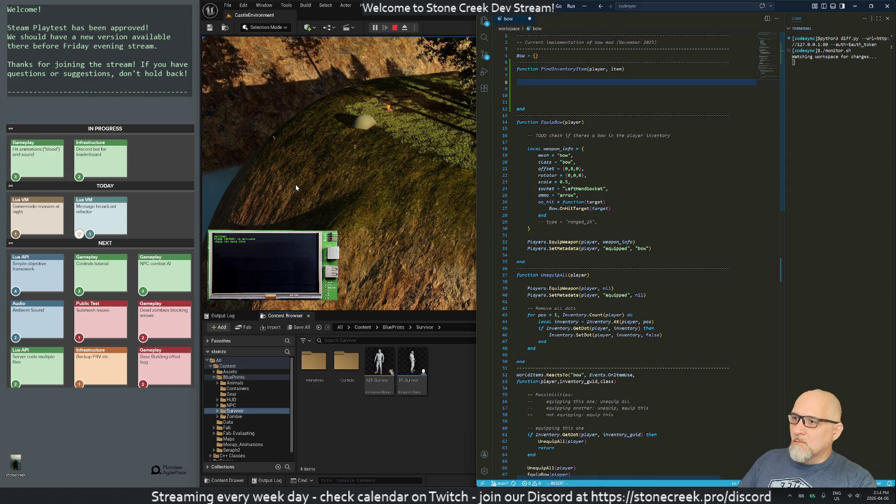
pyautogui.press('Tab')
pyautogui.write('for p')
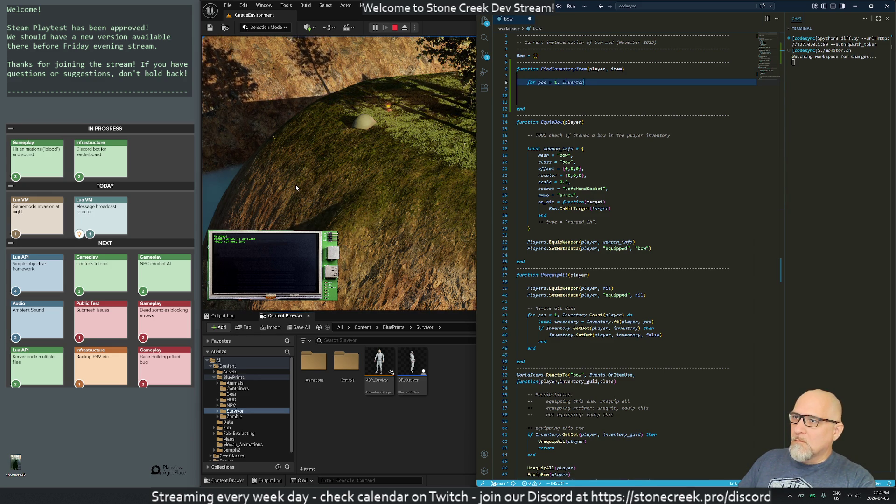
pyautogui.write('(player)')
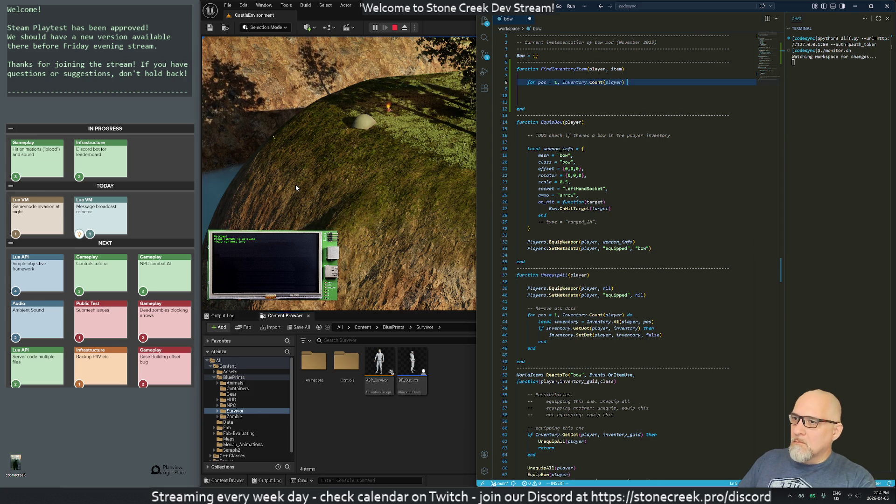
pyautogui.press('Return')
pyautogui.press('Return')
pyautogui.press('Return')
pyautogui.write('end')
pyautogui.press('Return')
pyautogui.press('Return')
# Add 'return nil' after the loop and delete the surplus blank lines
pyautogui.write('return nil')
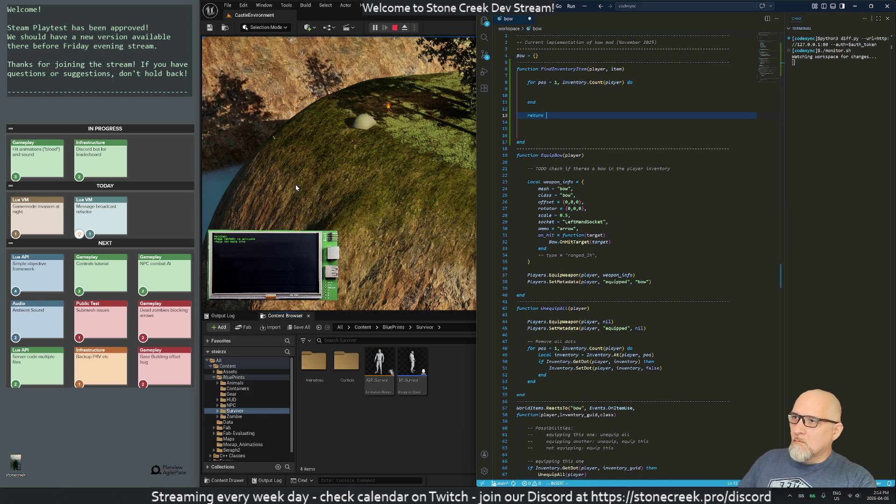
pyautogui.press('Escape')
pyautogui.press('j')
pyautogui.press('d')
pyautogui.press('d')
pyautogui.press('d')
pyautogui.press('k')
pyautogui.press('k')
pyautogui.press('k')
pyautogui.press('k')
pyautogui.press('k')
# Inside the loop, store Inventory.At(player, pos) in local inventory and begin an 'if inventory' check
pyautogui.write('Oif')
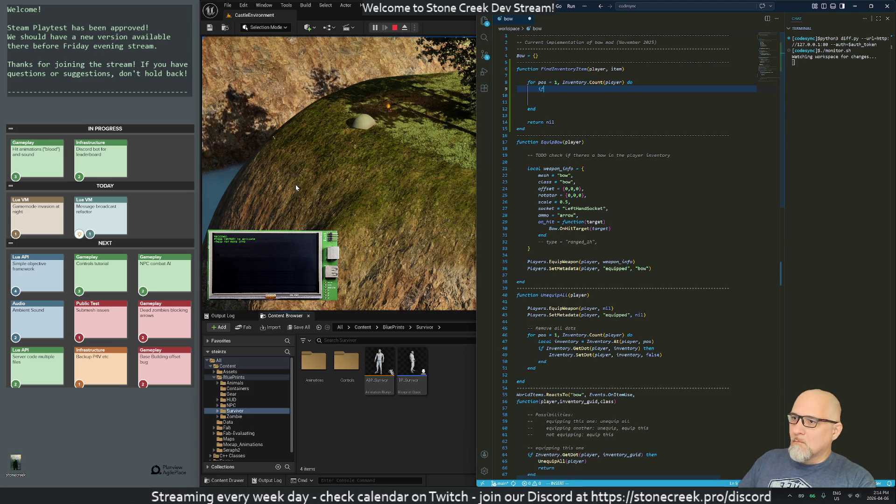
pyautogui.press('BackSpace')
pyautogui.press('BackSpace')
pyautogui.press('BackSpace')
pyautogui.write('local inve')
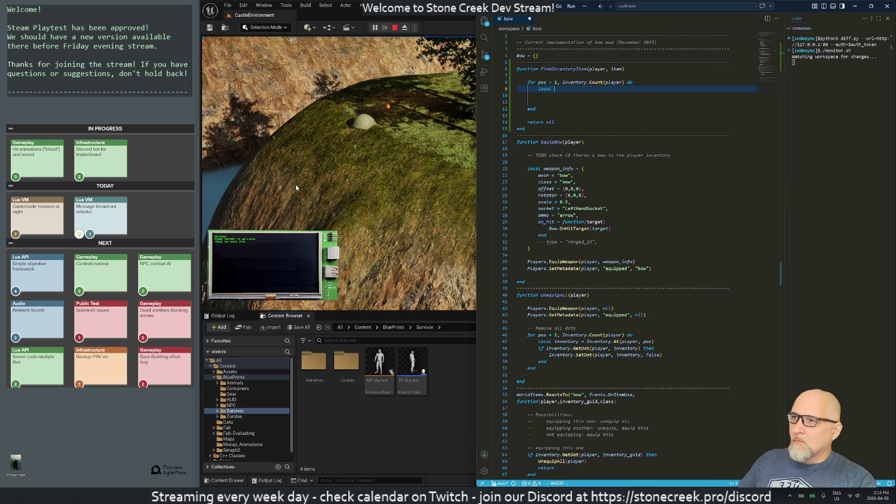
pyautogui.write('ntory = I')
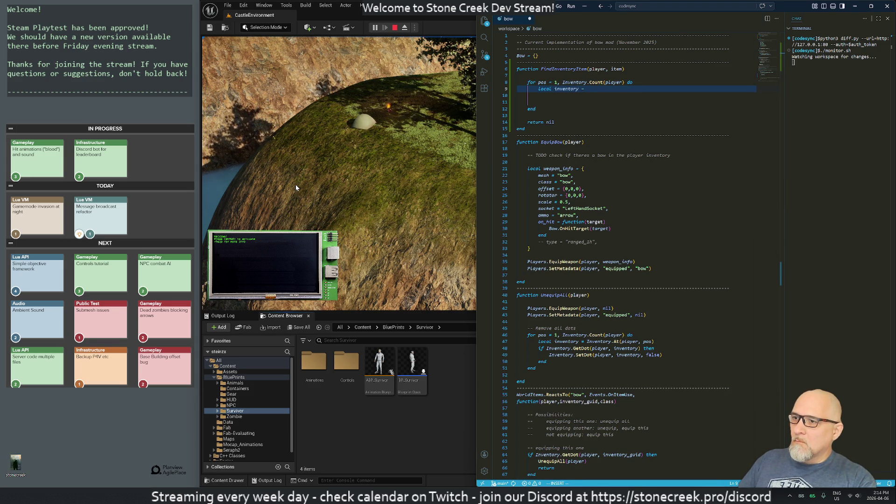
pyautogui.write('nventory.A')
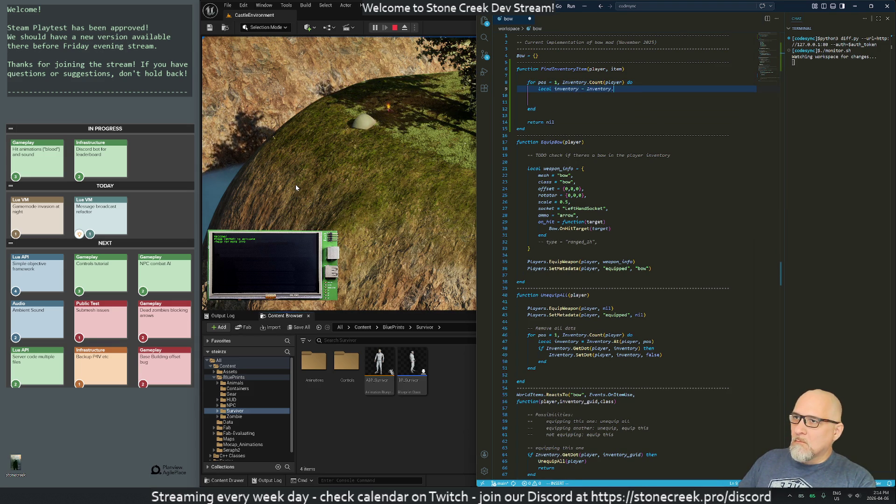
pyautogui.write('t(p')
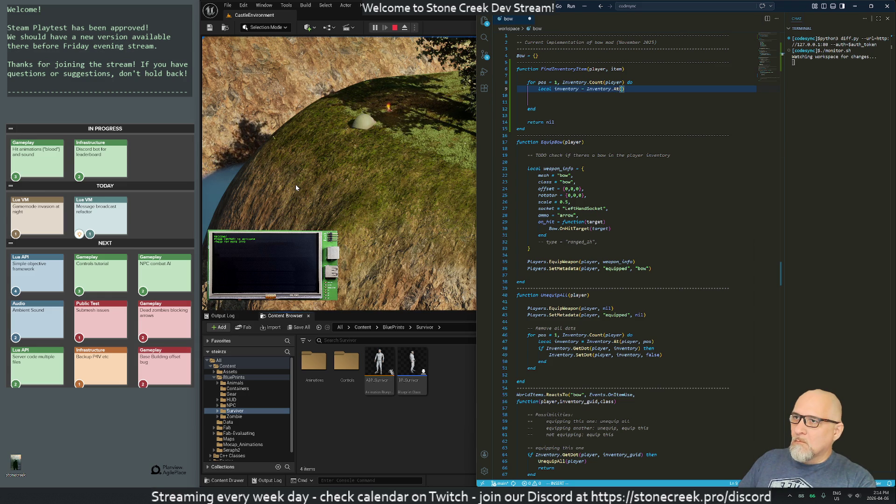
pyautogui.write('lay')
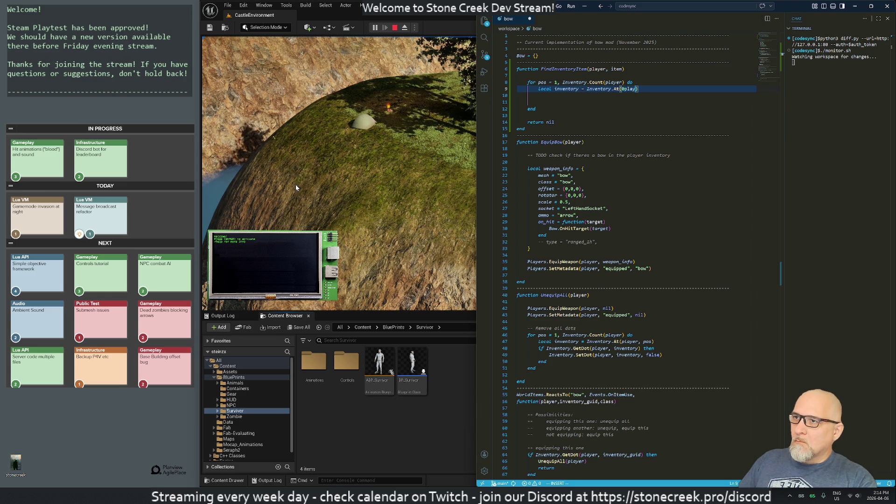
pyautogui.write('er,')
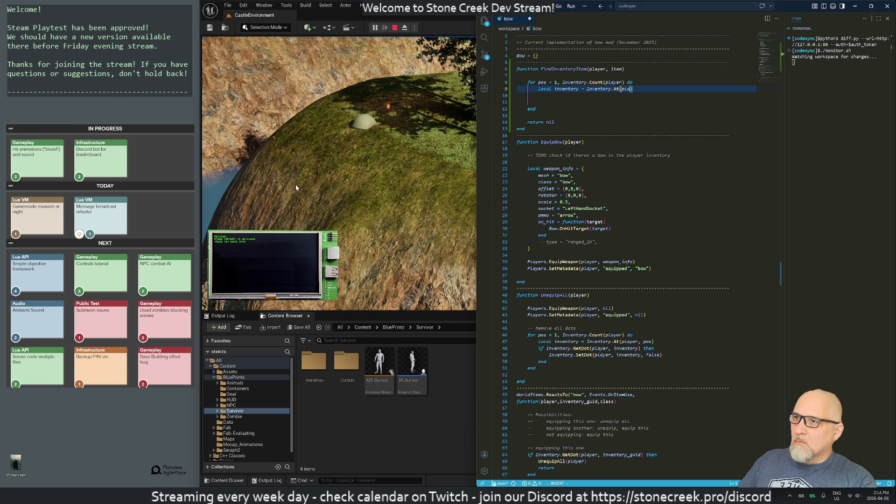
pyautogui.write(' pos')
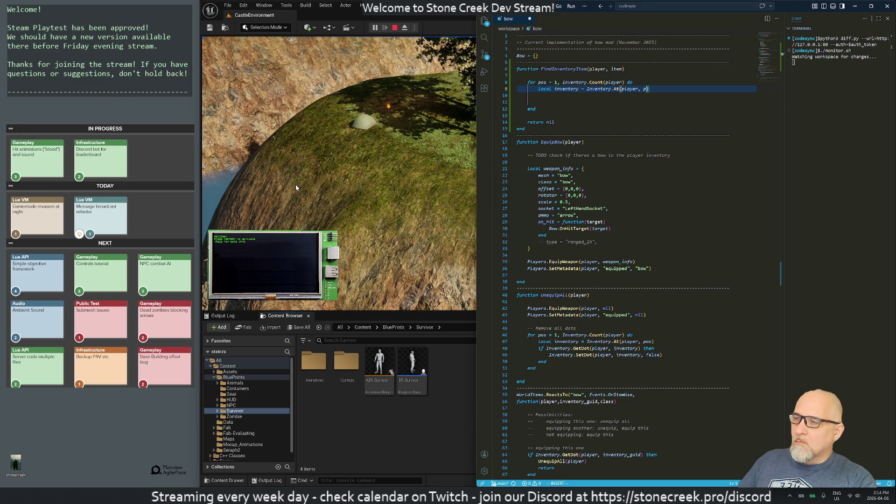
pyautogui.press('End')
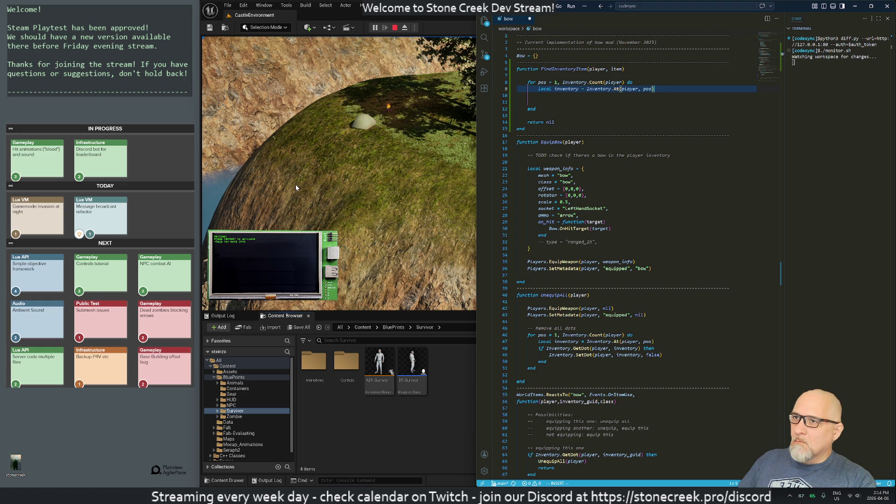
pyautogui.press('Return')
pyautogui.write('if in')
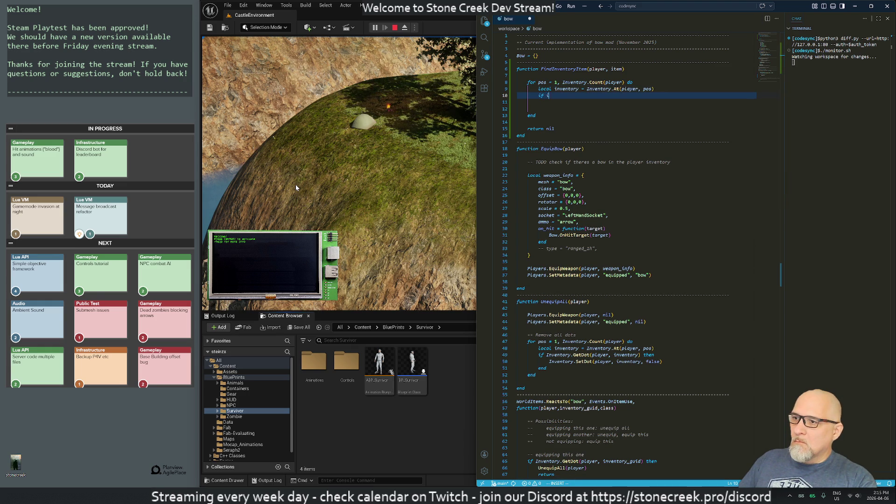
pyautogui.write('ventory')
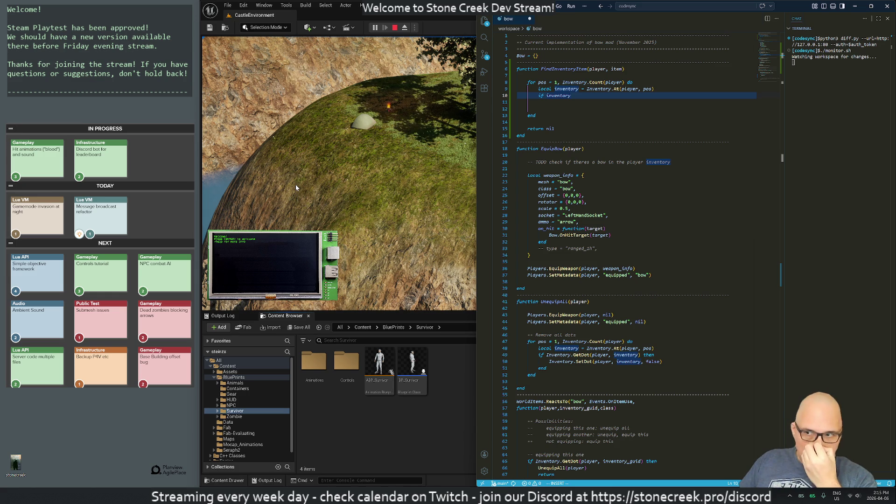
pyautogui.hotkey('ctrl', 'space')
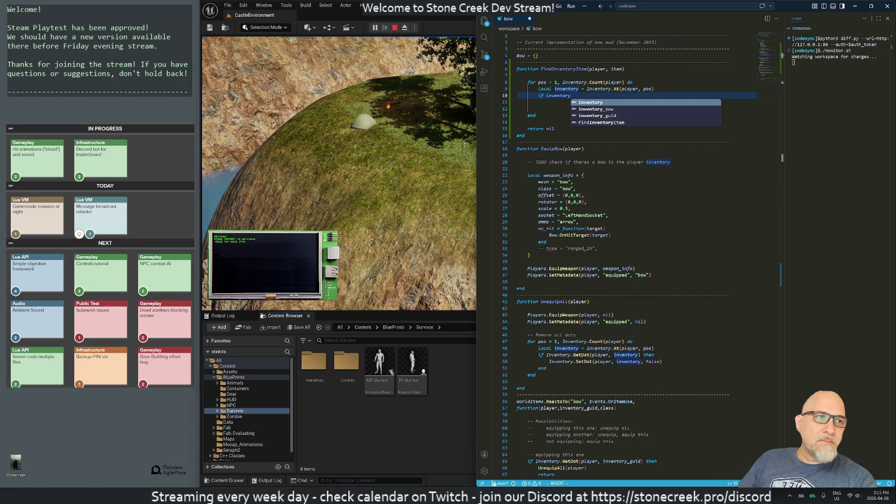
pyautogui.hotkey('alt', 'Tab')
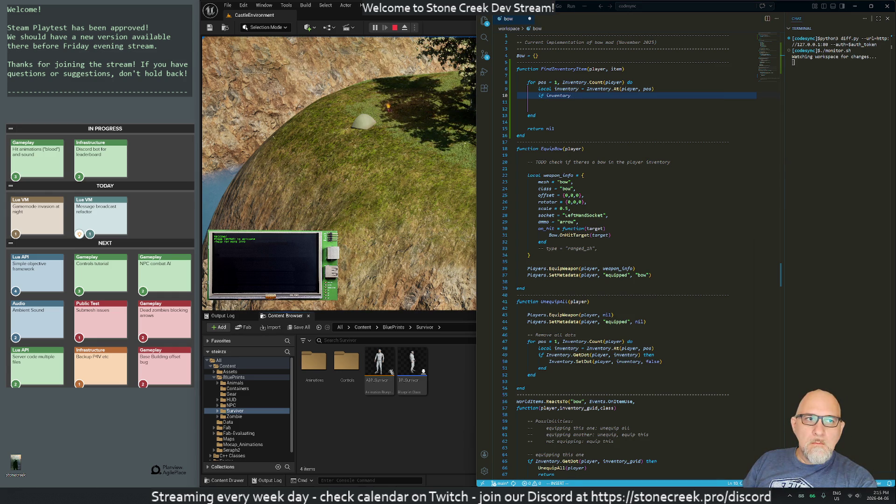
pyautogui.hotkey('alt', 'Tab')
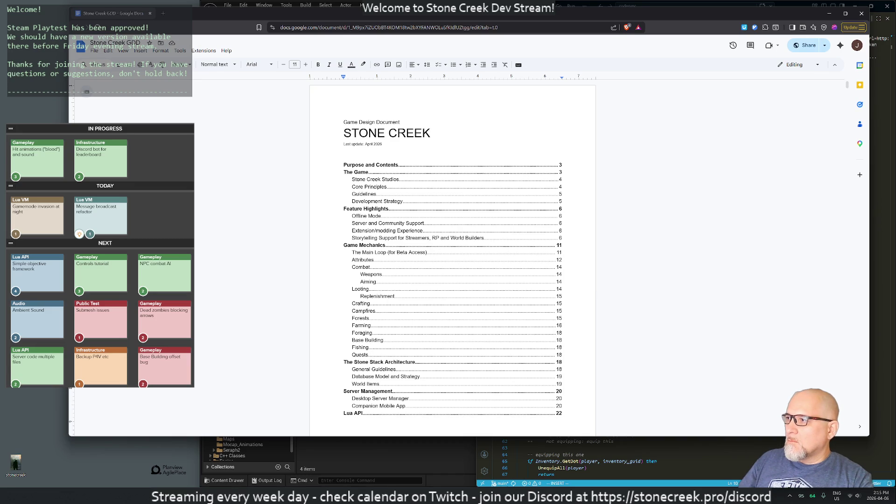
# Follow the GDD's Inventory contents link to read its API table, then minimize Chrome
pyautogui.scroll(-5, 589, 309)
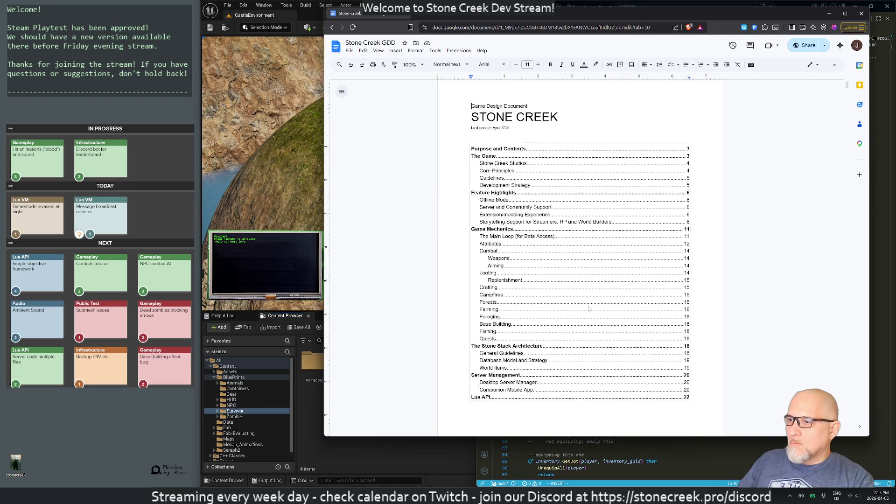
pyautogui.scroll(-3, 589, 308)
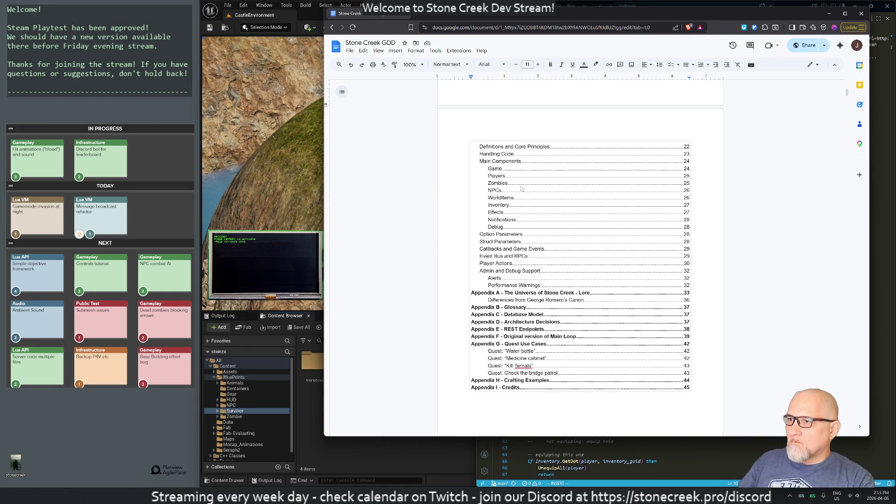
pyautogui.click(495, 198)
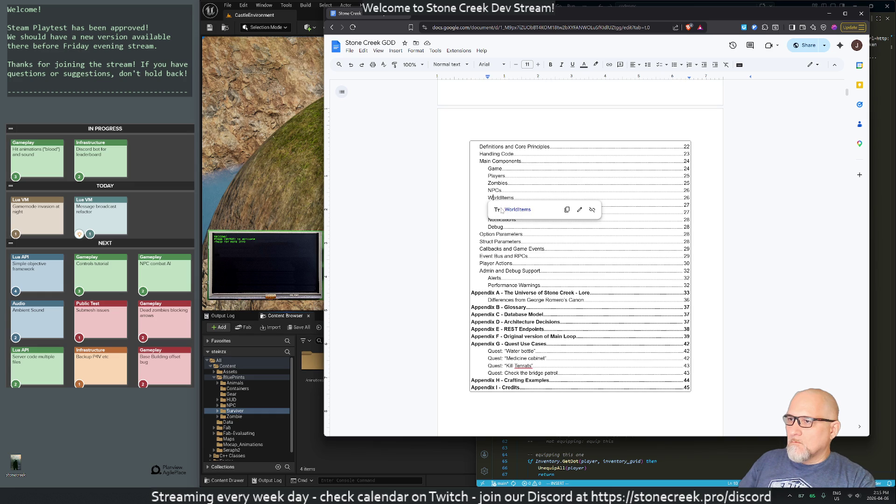
pyautogui.click(495, 185)
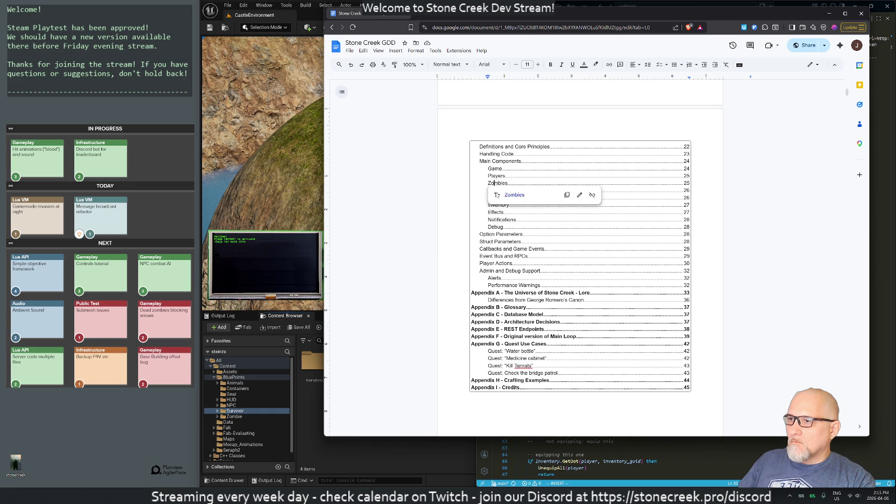
pyautogui.click(488, 227)
pyautogui.click(496, 206)
pyautogui.click(511, 221)
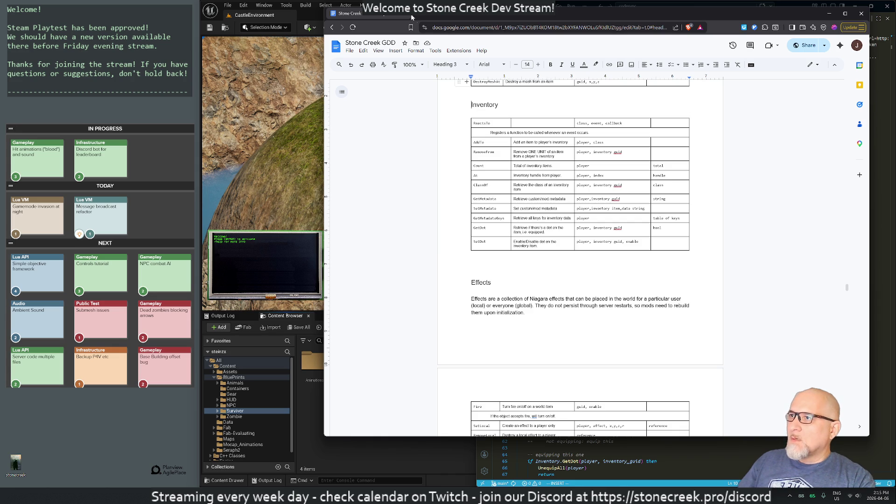
pyautogui.press('super+Down')
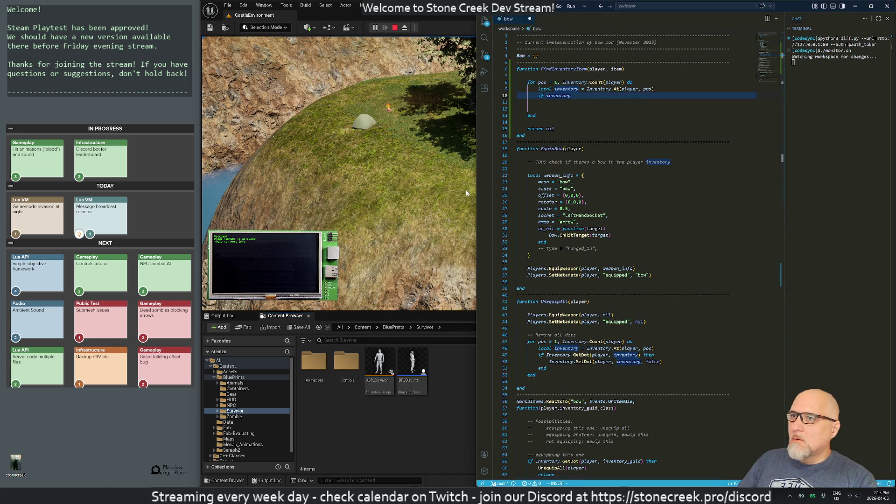
# Make the condition 'if Inventory.ClassOf(inventory) == item then'
pyautogui.write('Inventory.')
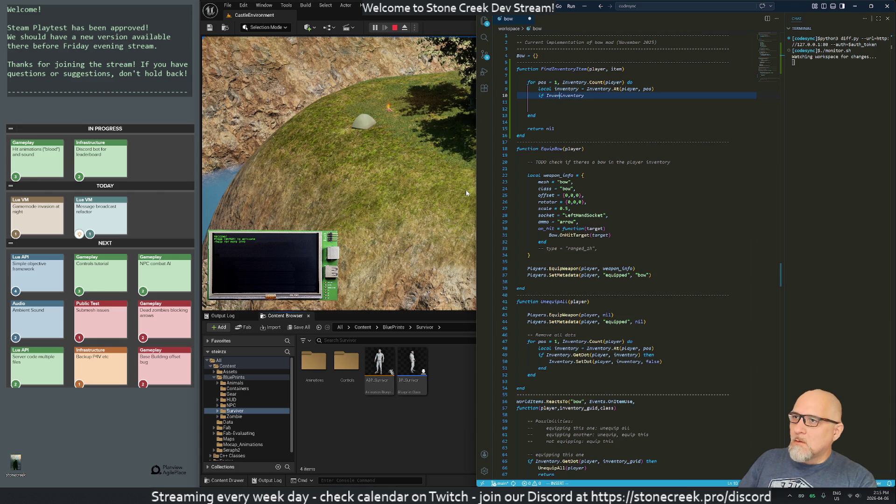
pyautogui.write('ClassOf')
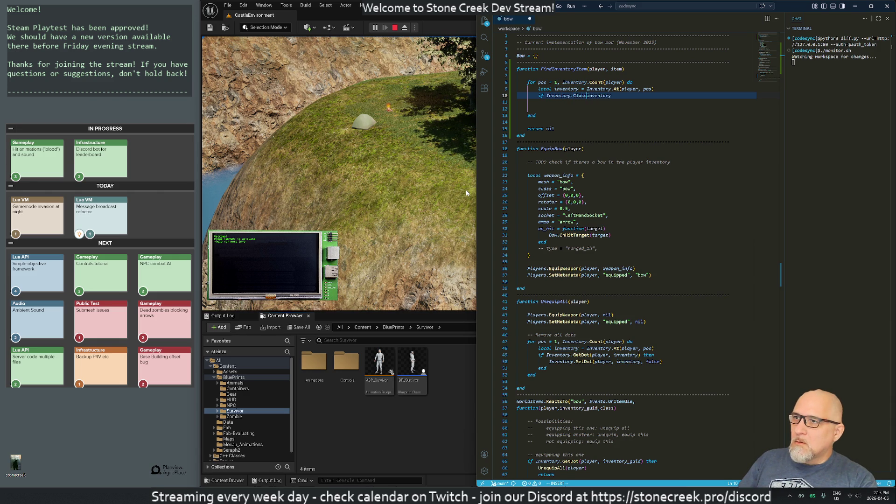
pyautogui.press('Escape')
pyautogui.write('i(')
pyautogui.press('End')
pyautogui.write(') ==')
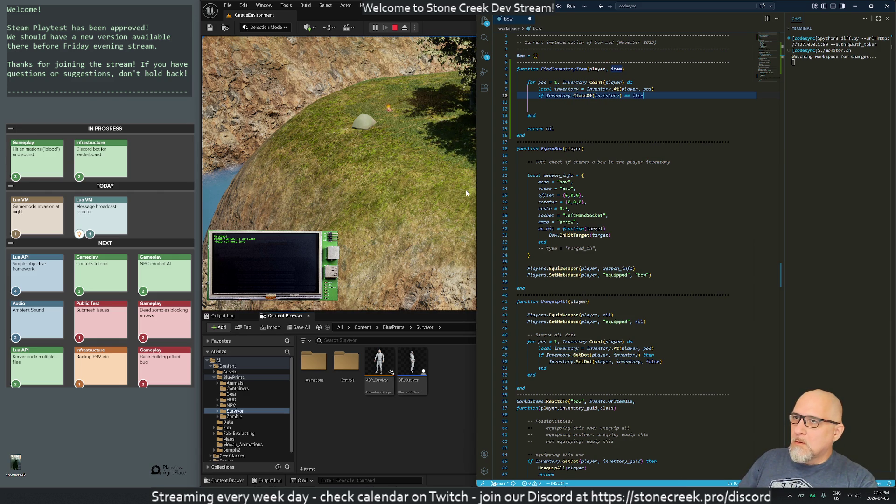
pyautogui.write(' item then')
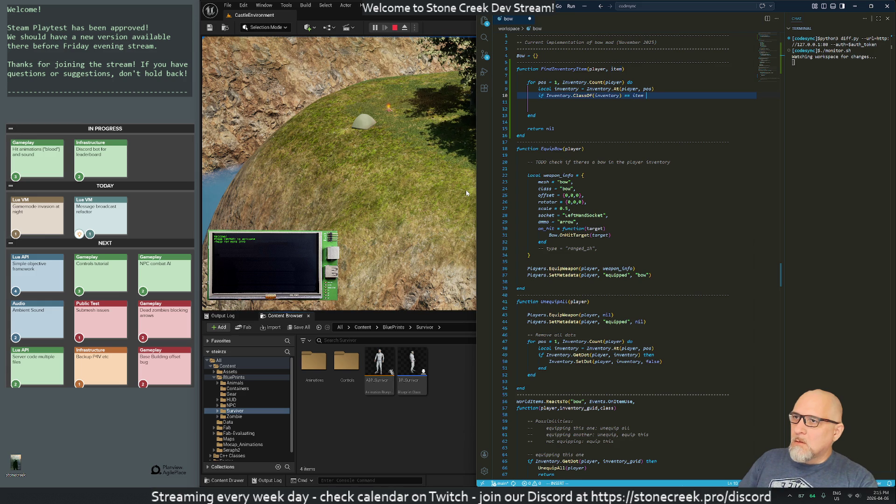
# Return inventory inside the if and close it with end
pyautogui.press('Return')
pyautogui.write('return')
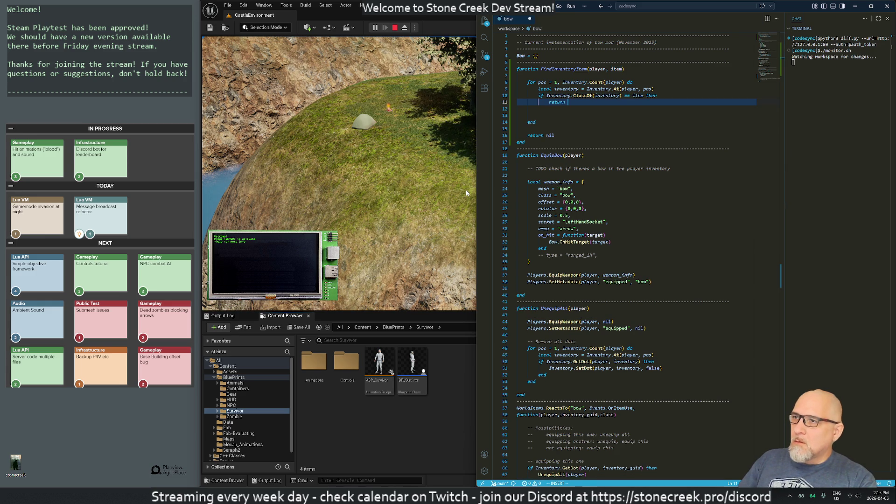
pyautogui.write(' inventory')
pyautogui.press('Return')
pyautogui.press('Escape')
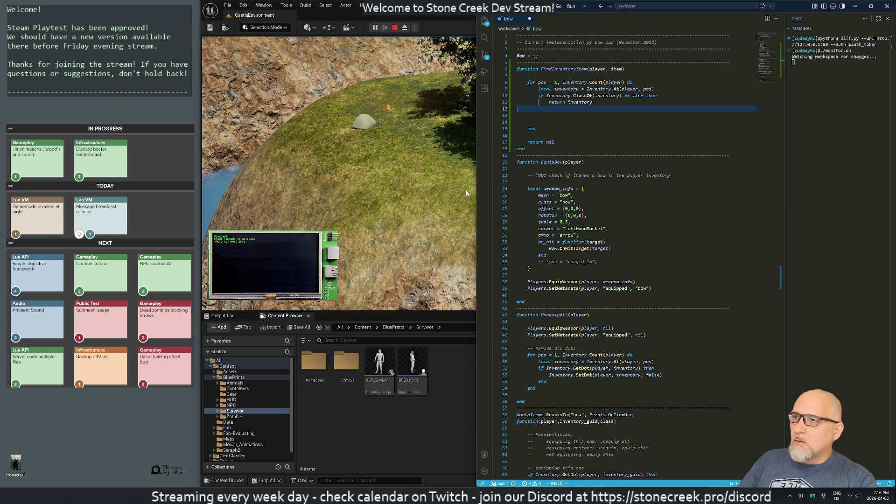
pyautogui.write('end')
# Tidy the blank lines around the 'return nil' line
pyautogui.press('Escape')
pyautogui.press('j')
pyautogui.press('d')
pyautogui.press('d')
pyautogui.press('d')
pyautogui.press('j')
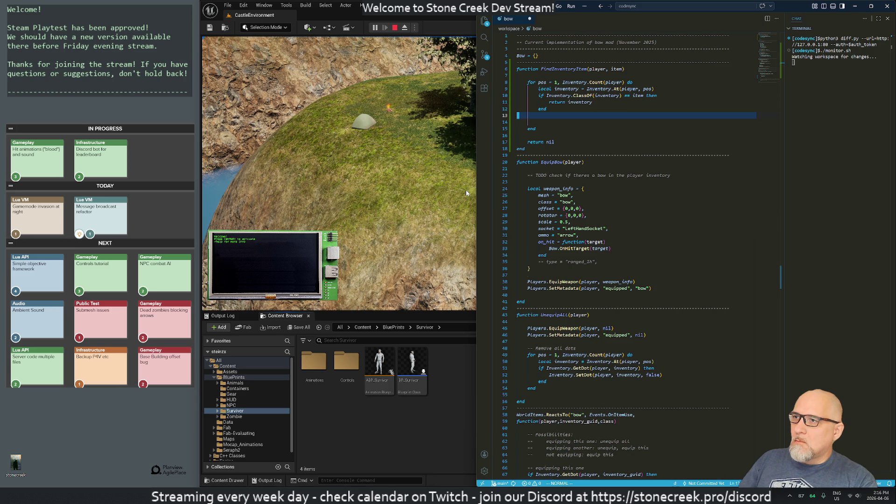
pyautogui.press('j')
pyautogui.press('o')
pyautogui.press('Escape')
# Paste the FindInventoryItem header into the handler and turn it into 'if FindInventoryItem(player, "bow") then'
pyautogui.press('k')
pyautogui.press('k')
pyautogui.press('k')
pyautogui.press('k')
pyautogui.press('G')
pyautogui.press('k')
pyautogui.press('k')
pyautogui.press('k')
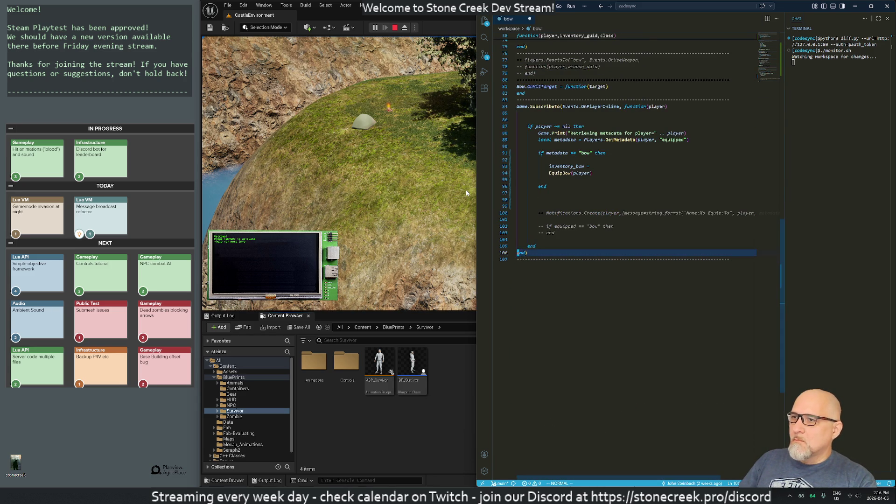
pyautogui.press('p')
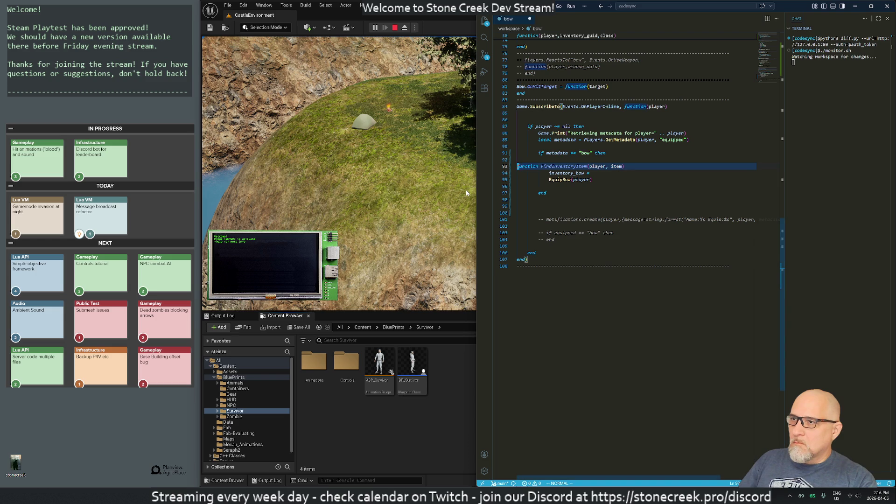
pyautogui.press('>')
pyautogui.press('>')
pyautogui.press('>')
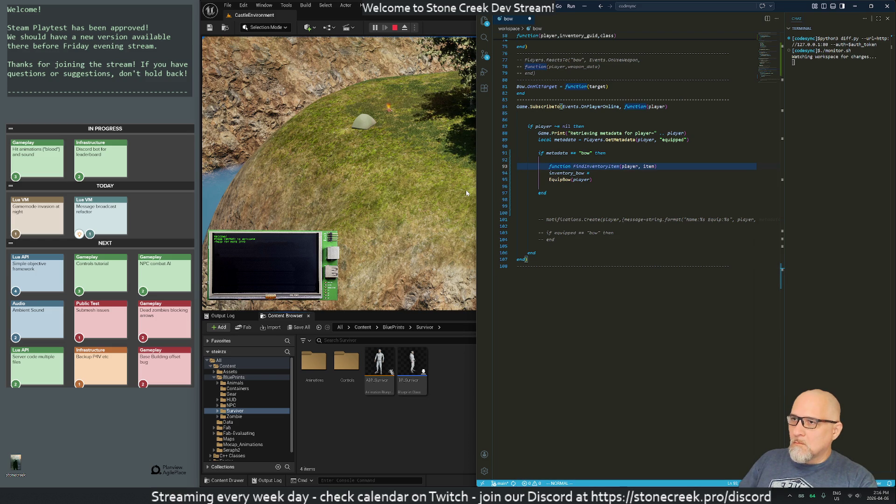
pyautogui.write('dw')
pyautogui.write('iif')
pyautogui.press('Escape')
pyautogui.hotkey('shift', 'a')
pyautogui.press('Escape')
pyautogui.press('b')
pyautogui.write('cw"bow')
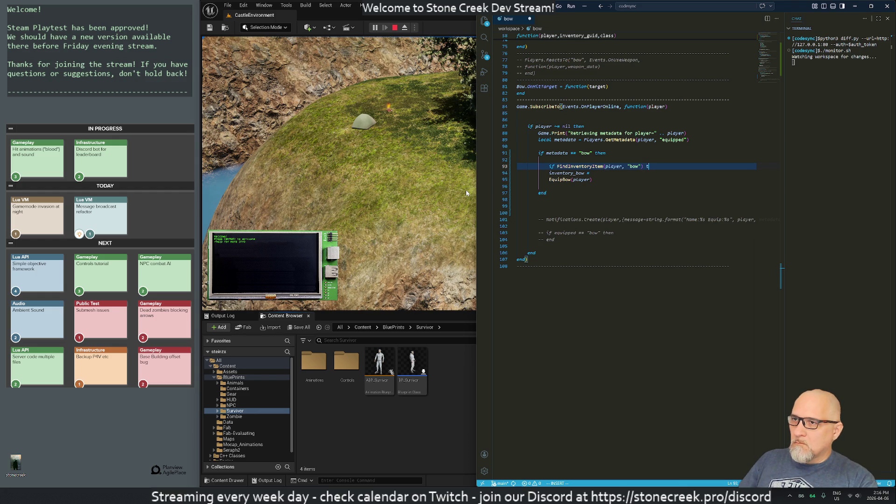
pyautogui.press('Escape')
pyautogui.press('j')
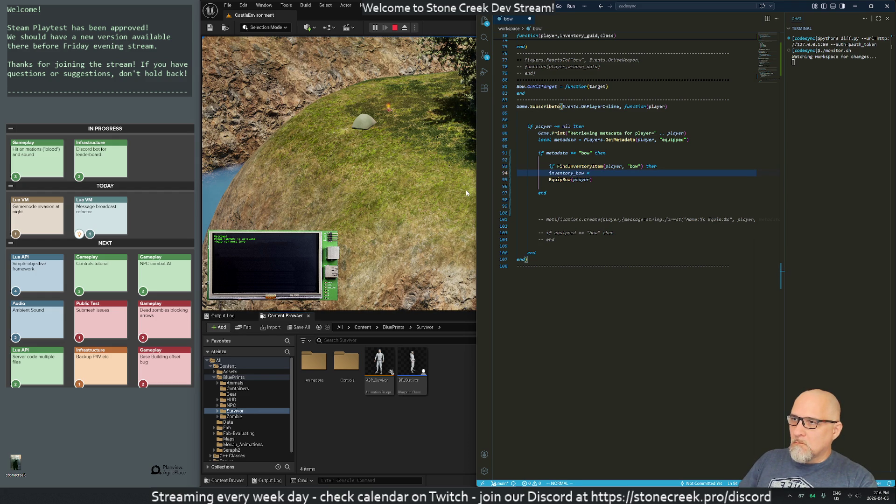
# Delete the leftover inventory_bow assignment, close the if block with end, and add an else branch
pyautogui.press('d')
pyautogui.press('d')
pyautogui.press('o')
pyautogui.press('Escape')
pyautogui.write('o')
pyautogui.write('end')
pyautogui.press('Escape')
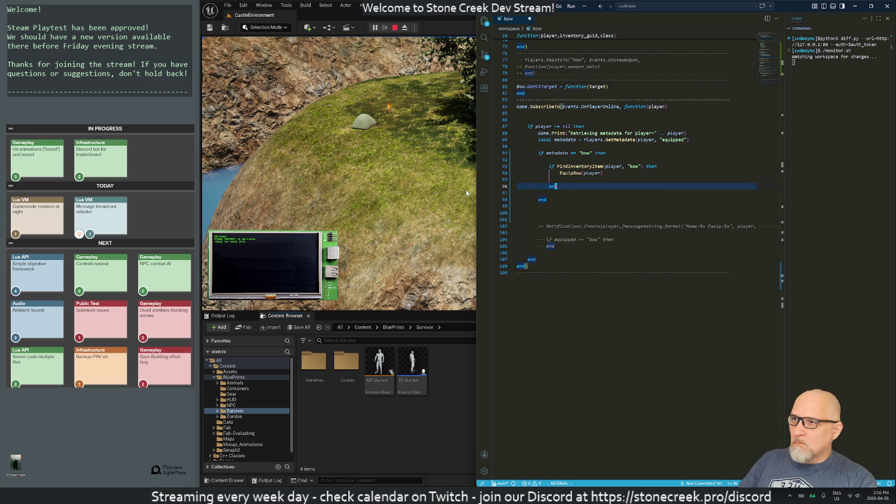
pyautogui.press('k')
pyautogui.press('i')
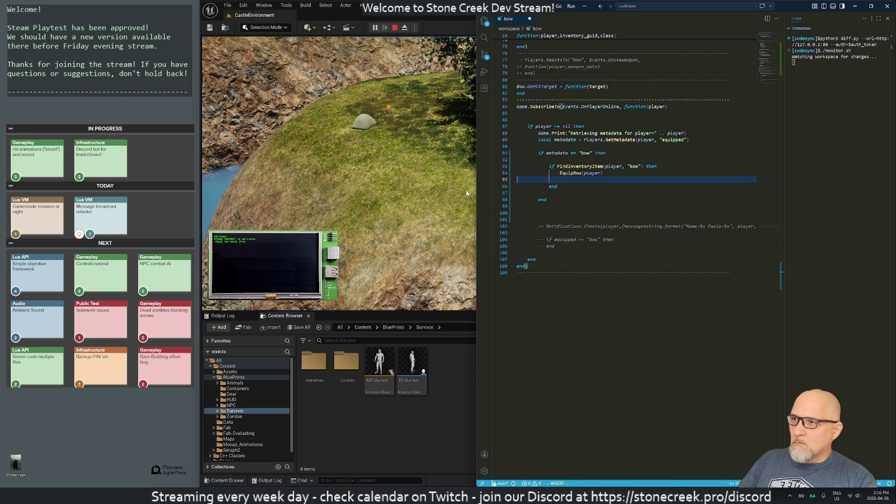
pyautogui.press('Return')
pyautogui.write('se')
pyautogui.press('Return')
# Copy the Players.SetMetadata(player, "equipped", nil) line from earlier code and place it under else
pyautogui.press('Escape')
pyautogui.press('k')
pyautogui.press('k')
pyautogui.press('k')
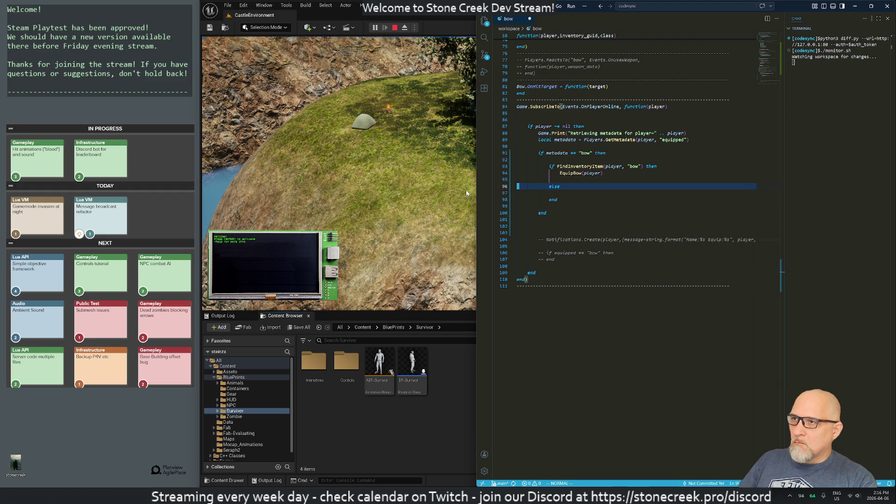
pyautogui.press('k')
pyautogui.press('k')
pyautogui.press('k')
pyautogui.press('k')
pyautogui.press('k')
pyautogui.press('k')
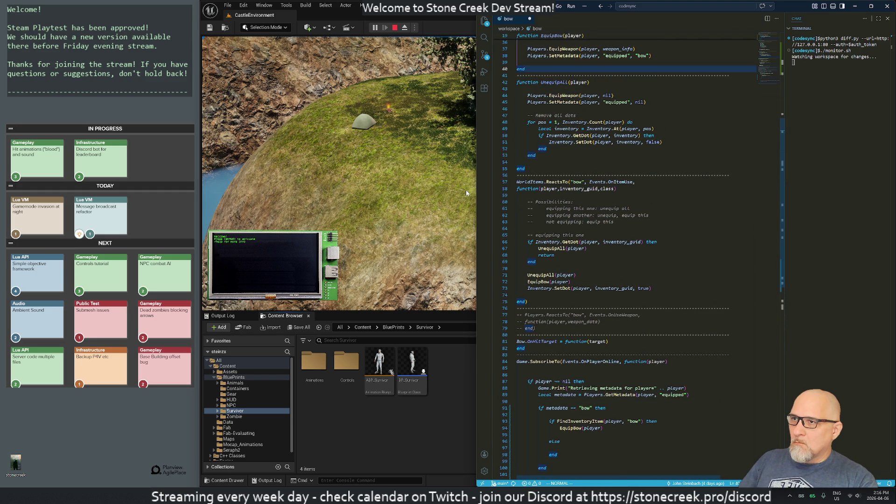
pyautogui.write('setme')
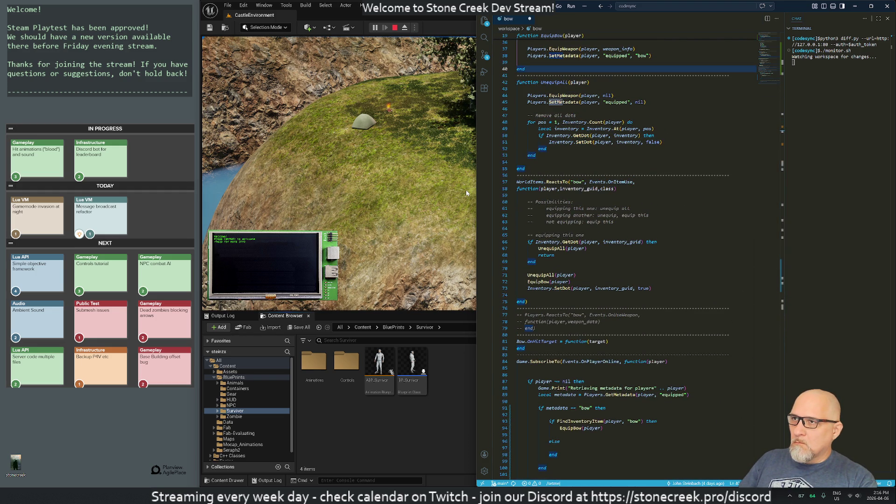
pyautogui.press('Return')
pyautogui.press('G')
pyautogui.press('k')
pyautogui.press('k')
pyautogui.press('k')
pyautogui.press('j')
pyautogui.press('j')
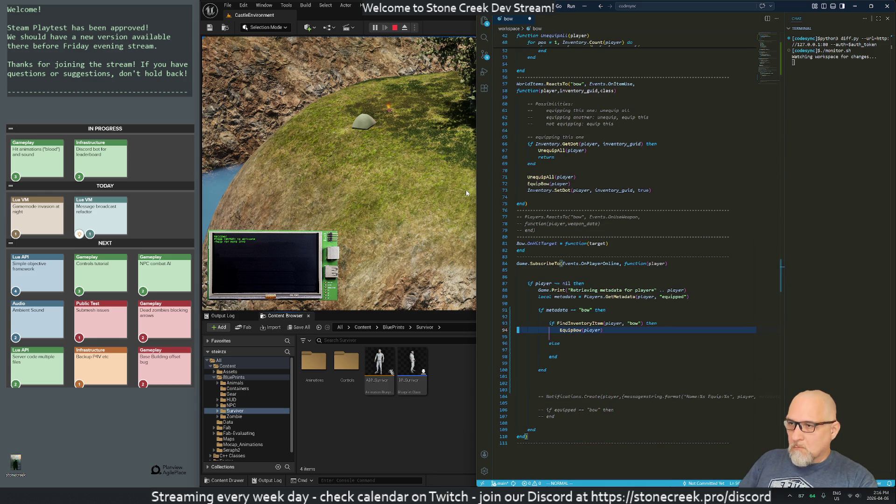
pyautogui.press('p')
pyautogui.press('>')
pyautogui.press('>')
pyautogui.press('>')
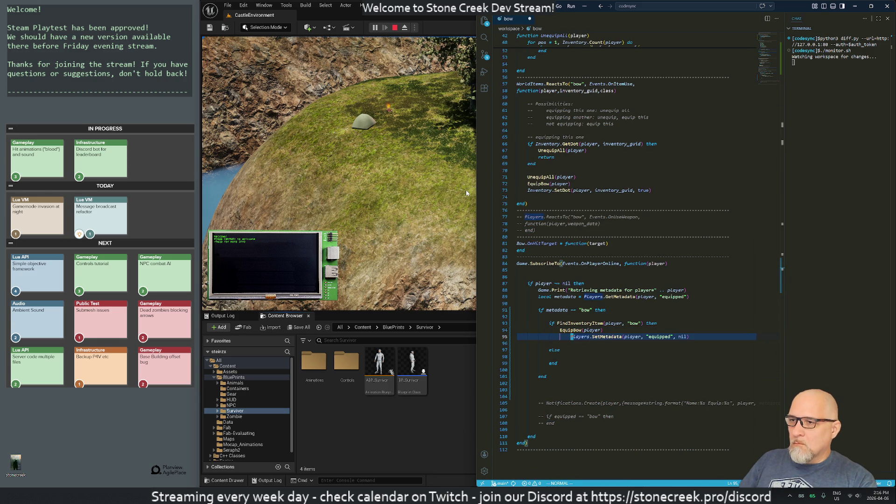
pyautogui.press('d')
pyautogui.press('d')
pyautogui.press('j')
pyautogui.press('p')
# Start a Game call on a new line under else, fixing a mistyped character
pyautogui.press('j')
pyautogui.press('d')
pyautogui.press('d')
pyautogui.press('k')
pyautogui.press('k')
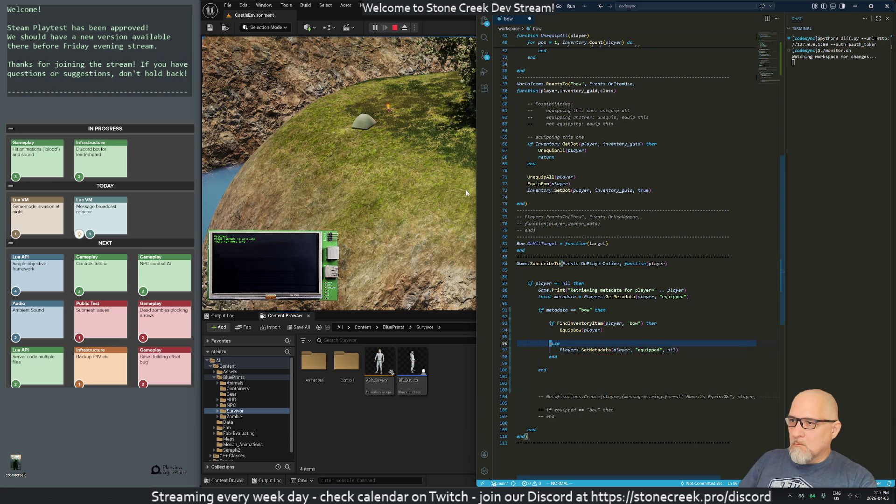
pyautogui.write('oG')
pyautogui.press('BackSpace')
pyautogui.press('BackSpace')
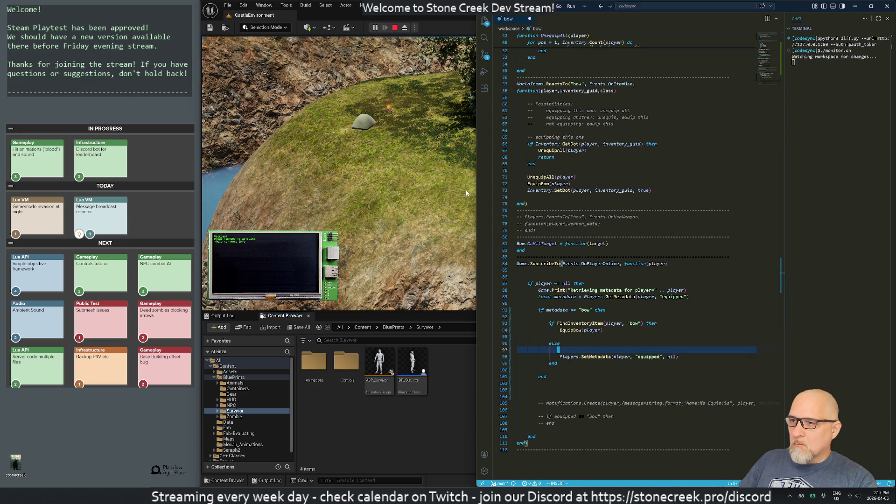
pyautogui.press('Escape')
# Remove the stray blank lines around else and discard the misplaced Game line after EquipBow
pyautogui.press('d')
pyautogui.press('d')
pyautogui.press('k')
pyautogui.press('k')
pyautogui.press('d')
pyautogui.press('d')
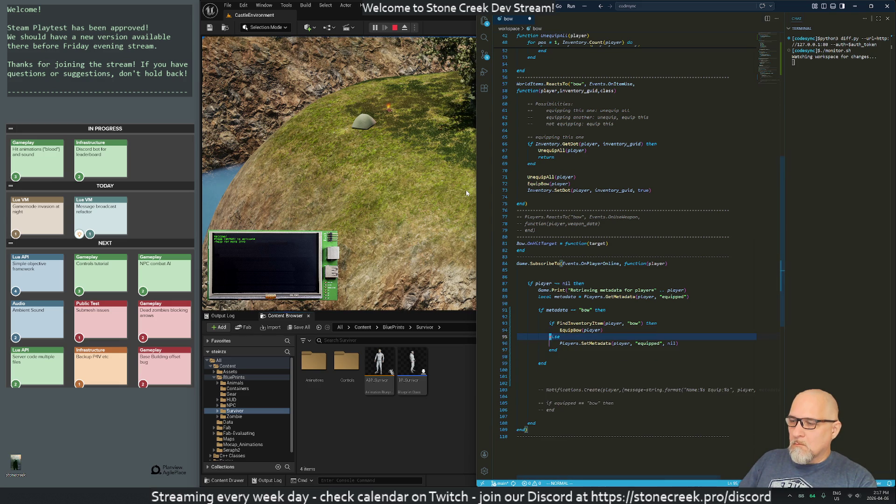
pyautogui.press('u')
pyautogui.press('i')
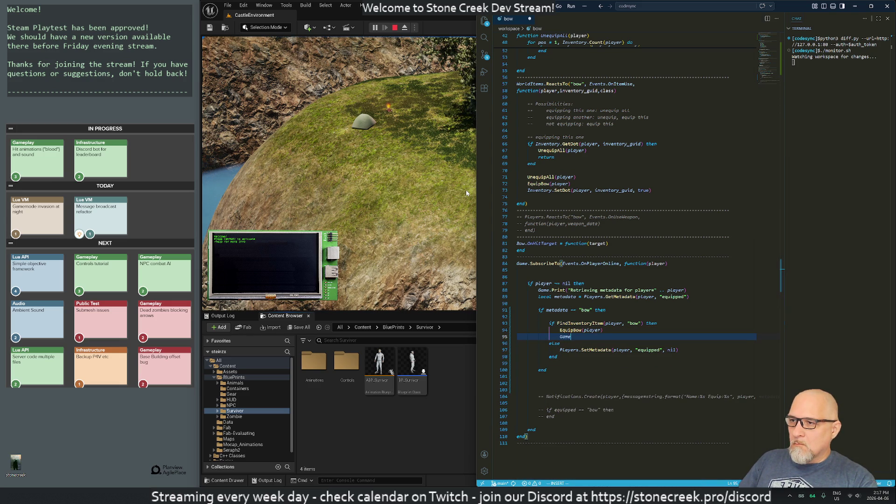
pyautogui.press('Escape')
pyautogui.press('d')
pyautogui.press('d')
pyautogui.press('k')
pyautogui.press('k')
pyautogui.press('k')
# Add Game.Print("Error: could not find equipped bow in inventory") under else, tidying the spacing
pyautogui.press('j')
pyautogui.press('j')
pyautogui.press('j')
pyautogui.write('oGame.Print(')
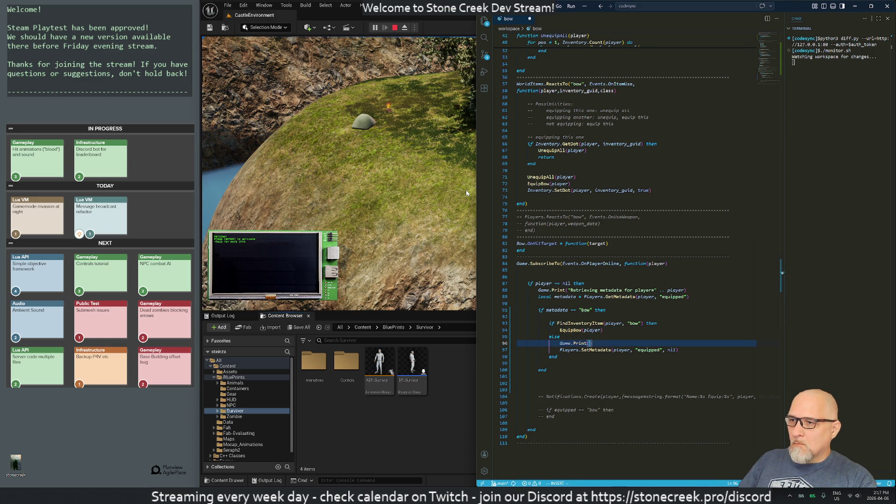
pyautogui.write('cou')
pyautogui.press('BackSpace')
pyautogui.write('not find equipped bow i')
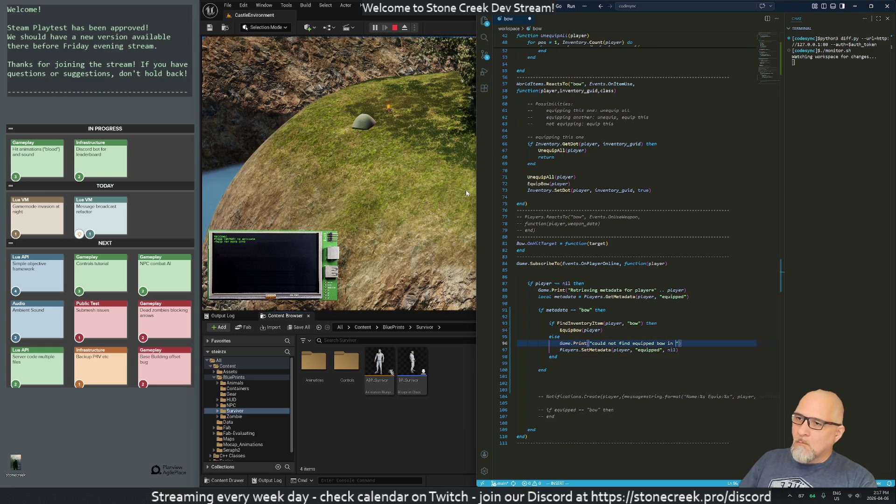
pyautogui.write('n inventory')
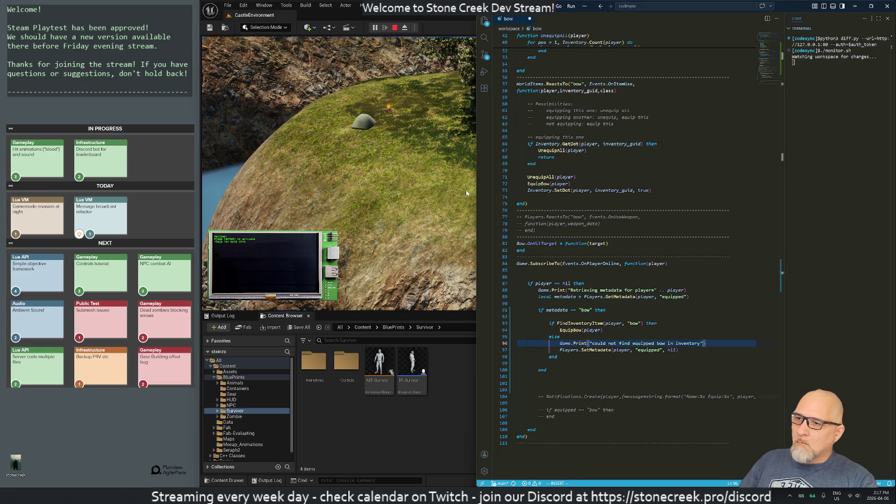
pyautogui.press('Escape')
pyautogui.press('j')
pyautogui.press('j')
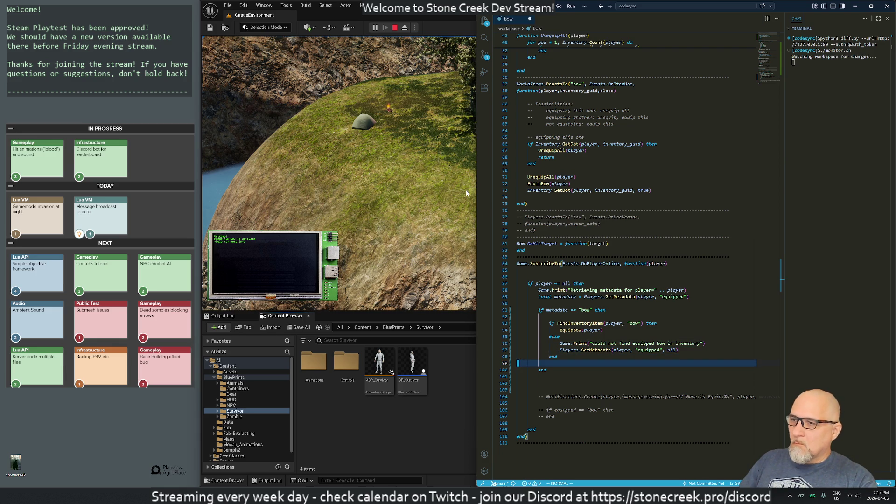
pyautogui.press('k')
pyautogui.press('k')
pyautogui.press('w')
pyautogui.press('w')
pyautogui.press('w')
pyautogui.write('laError =')
pyautogui.press('Escape')
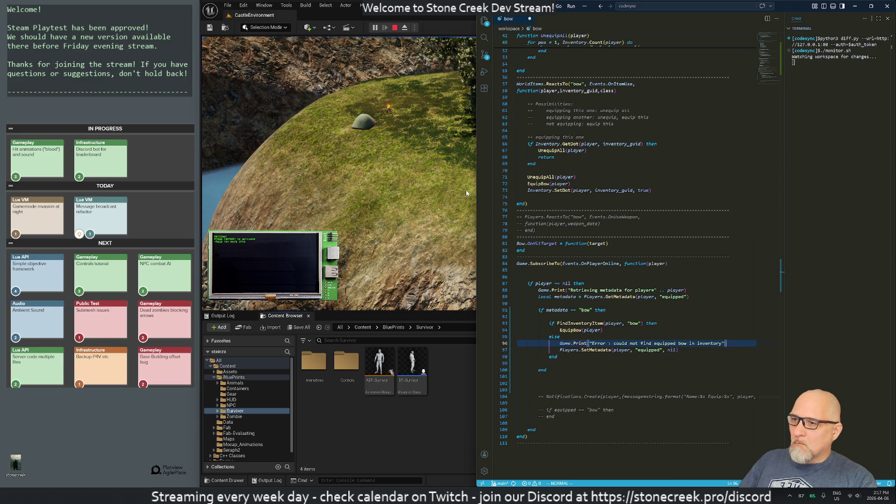
pyautogui.press('x')
pyautogui.press('j')
pyautogui.press('j')
pyautogui.press('j')
pyautogui.press('j')
# Copy the Inventory.SetDot line and paste it, indented, after EquipBow
pyautogui.press('k')
pyautogui.press('k')
pyautogui.press('k')
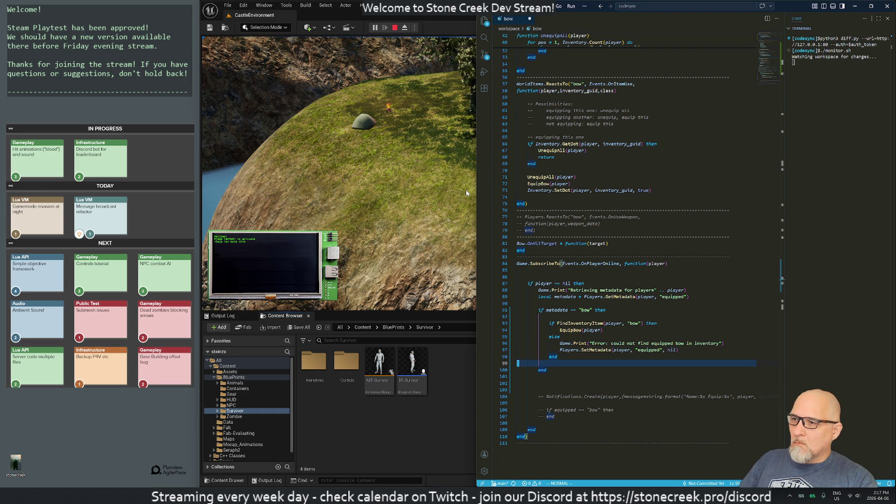
pyautogui.press('k')
pyautogui.press('k')
pyautogui.press('k')
pyautogui.press('j')
pyautogui.press('j')
pyautogui.press('j')
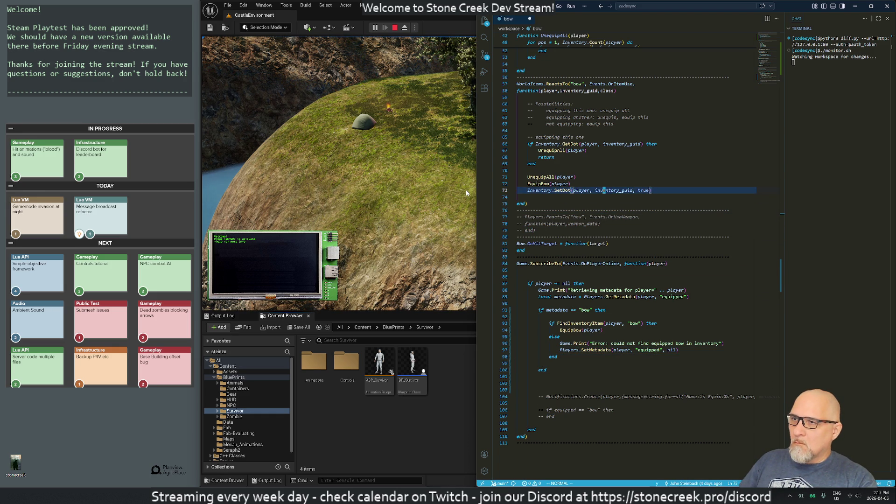
pyautogui.press('j')
pyautogui.press('j')
pyautogui.press('j')
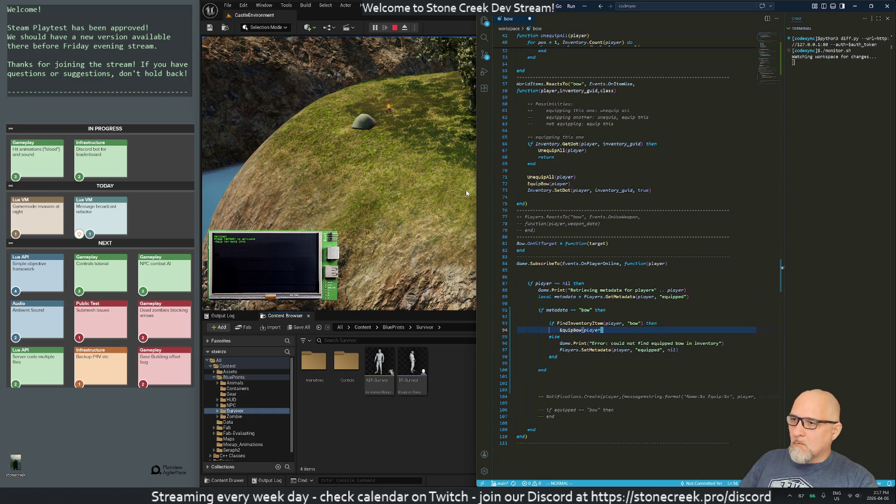
pyautogui.press('p')
pyautogui.press('>')
pyautogui.press('>')
pyautogui.press('>')
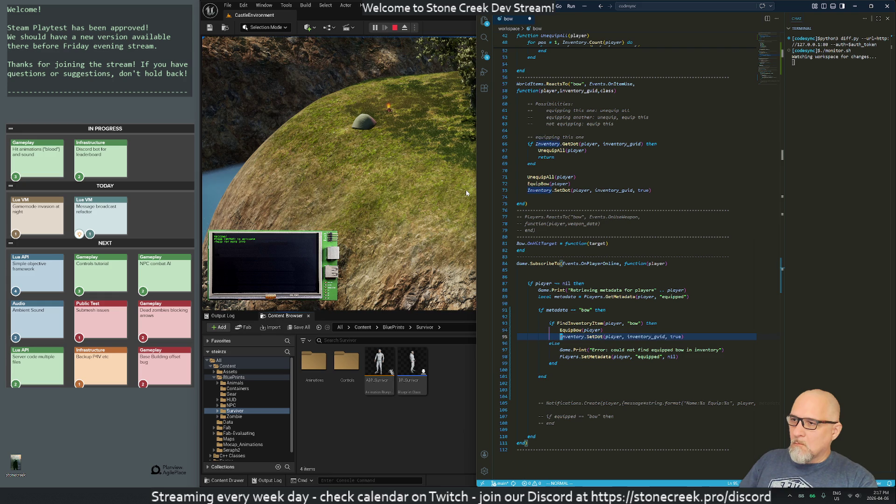
pyautogui.press('k')
pyautogui.press('k')
pyautogui.press('k')
pyautogui.write('o')
pyautogui.write('ver')
# Move the FindInventoryItem call into the inventory assignment and make the if test the variable
pyautogui.press('Escape')
pyautogui.press('j')
pyautogui.press('b')
pyautogui.press('d')
pyautogui.press('t')
pyautogui.press('o')
pyautogui.press('u')
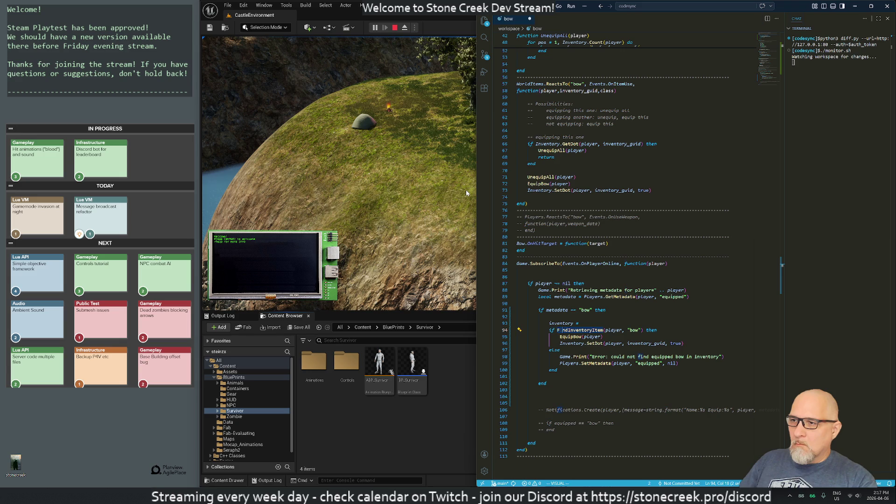
pyautogui.press('w')
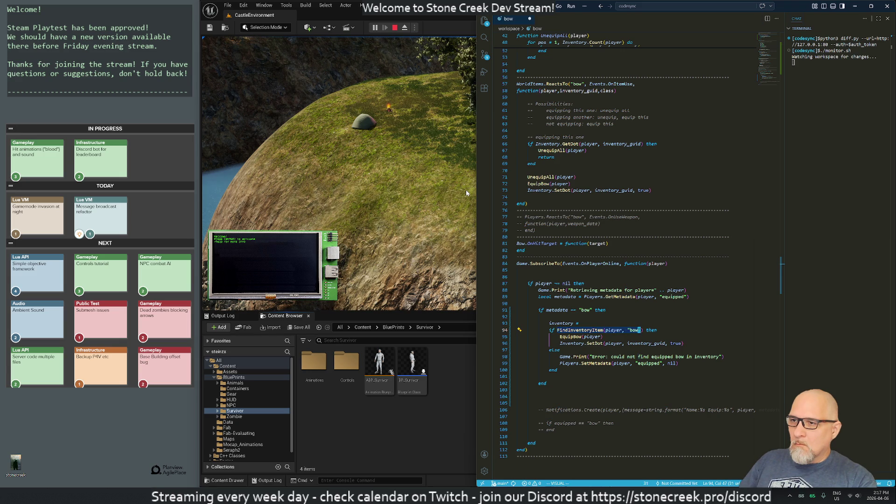
pyautogui.press('d')
pyautogui.press('k')
pyautogui.press('p')
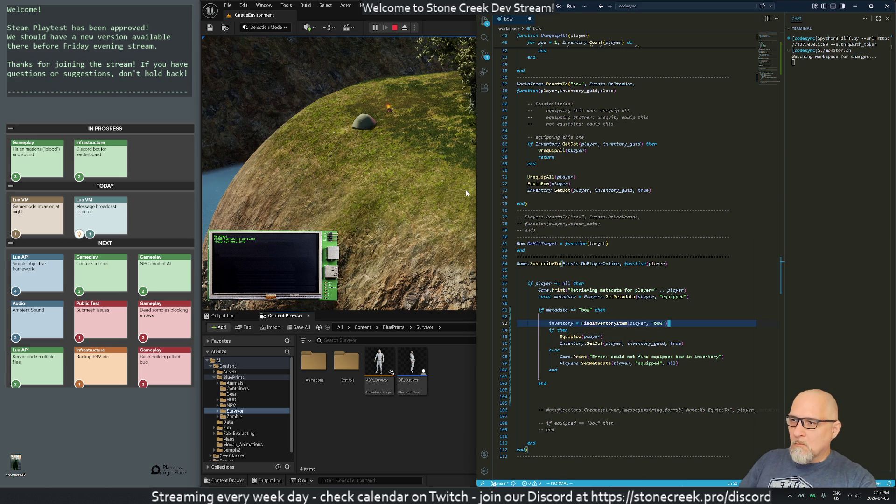
pyautogui.press('Return')
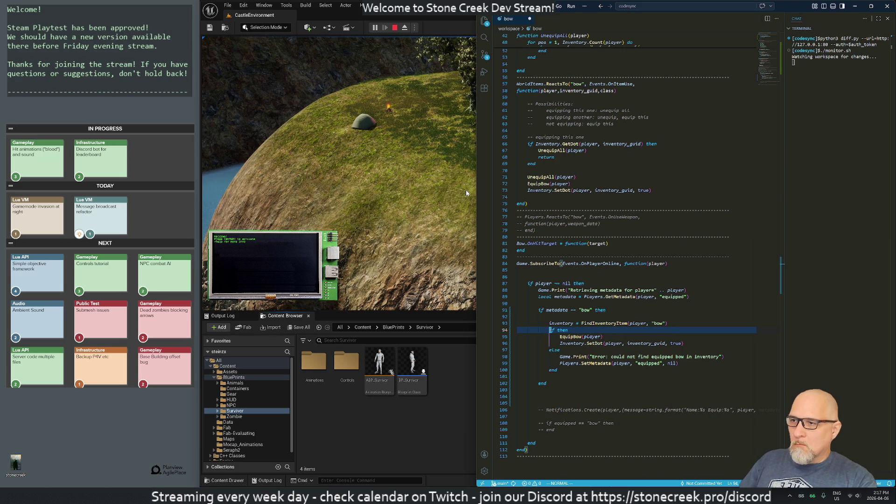
pyautogui.write('inventory')
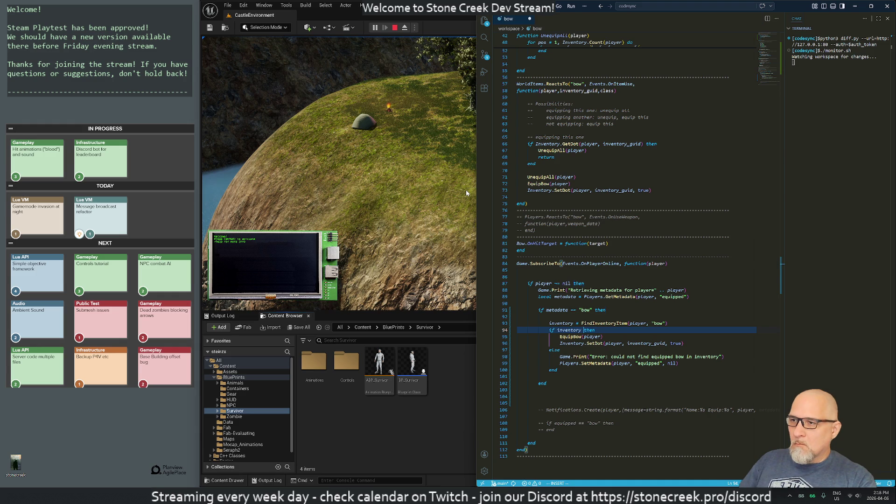
# Rename the variable to inventory_guid in both the assignment and the if check
pyautogui.press('Escape')
pyautogui.press('j')
pyautogui.press('j')
pyautogui.press('k')
pyautogui.press('k')
pyautogui.press('k')
pyautogui.write('_guid')
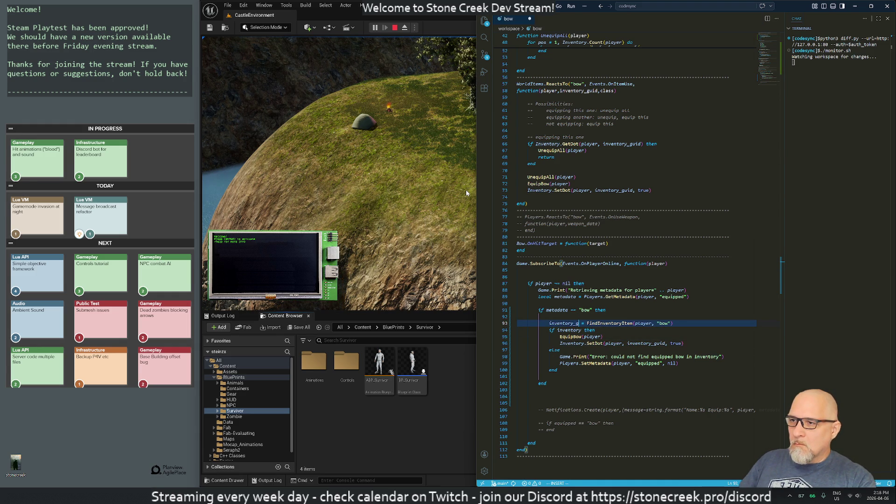
pyautogui.press('Escape')
pyautogui.press('j')
pyautogui.press('h')
pyautogui.press('h')
pyautogui.press('.')
pyautogui.press('j')
pyautogui.press('j')
# Delete the extra blank lines and select the commented-out Notifications block
pyautogui.press('j')
pyautogui.press('j')
pyautogui.press('j')
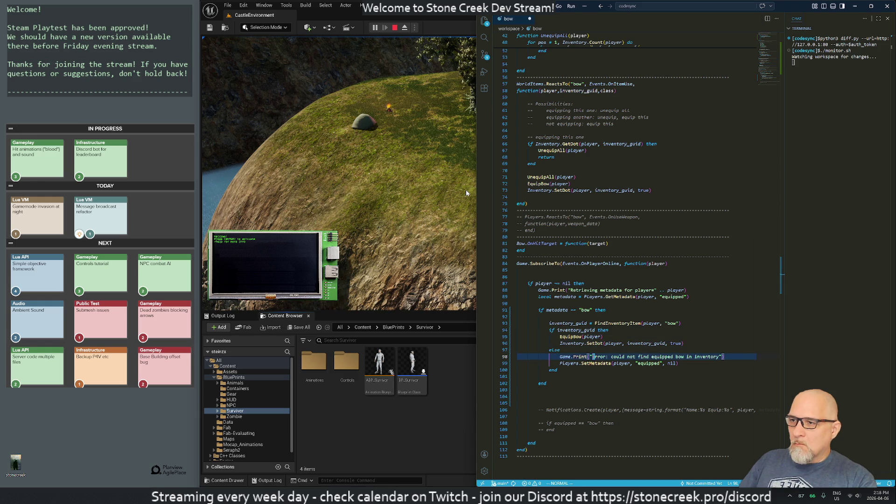
pyautogui.press('j')
pyautogui.press('d')
# Delete the commented Notifications block and save the bow script with :w
pyautogui.press('j')
pyautogui.press('j')
pyautogui.press('d')
pyautogui.press('d')
pyautogui.press('k')
pyautogui.hotkey('shift', 'v')
pyautogui.press('j')
pyautogui.press('j')
pyautogui.press('j')
pyautogui.press('d')
pyautogui.press('k')
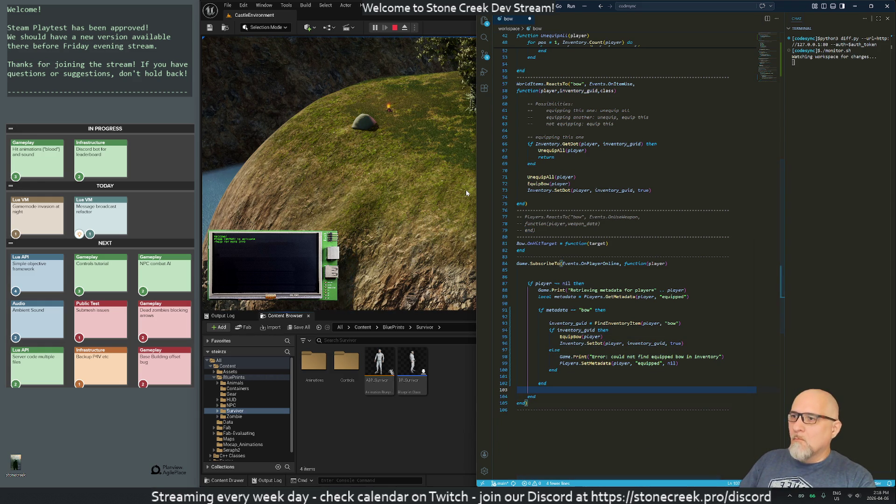
pyautogui.press('k')
pyautogui.press('k')
pyautogui.press('k')
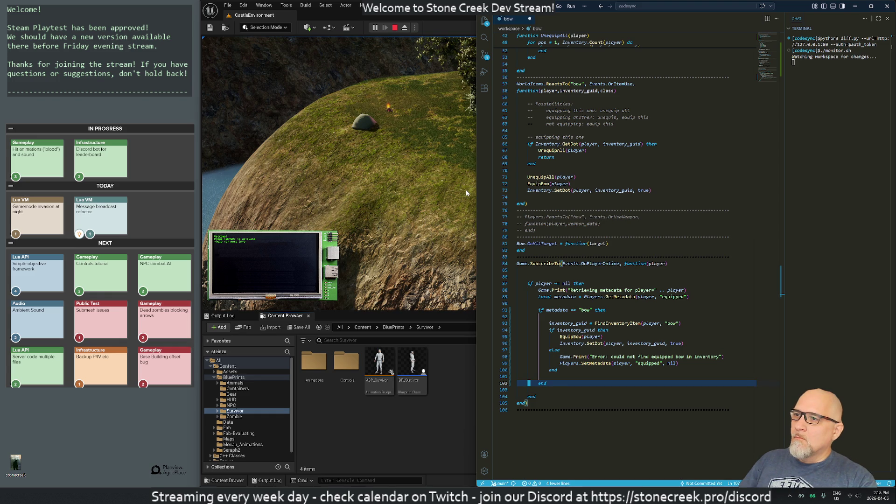
pyautogui.write(':w')
pyautogui.press('Return')
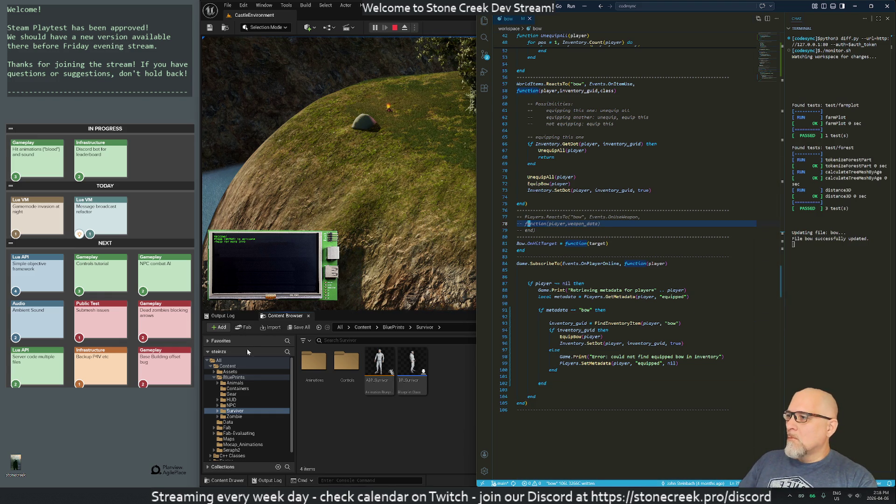
# In Unreal Editor, stop the running play session, start a fresh one, then stop it
pyautogui.click(222, 315)
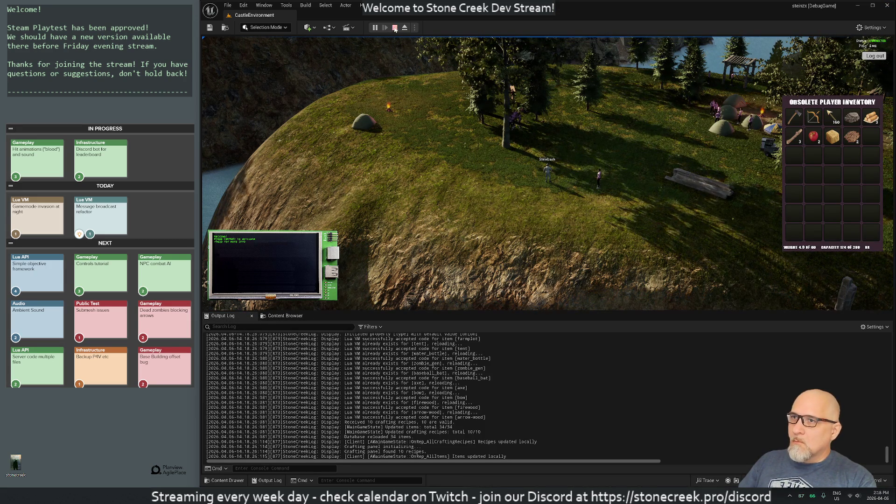
pyautogui.press('Escape')
pyautogui.click(375, 28)
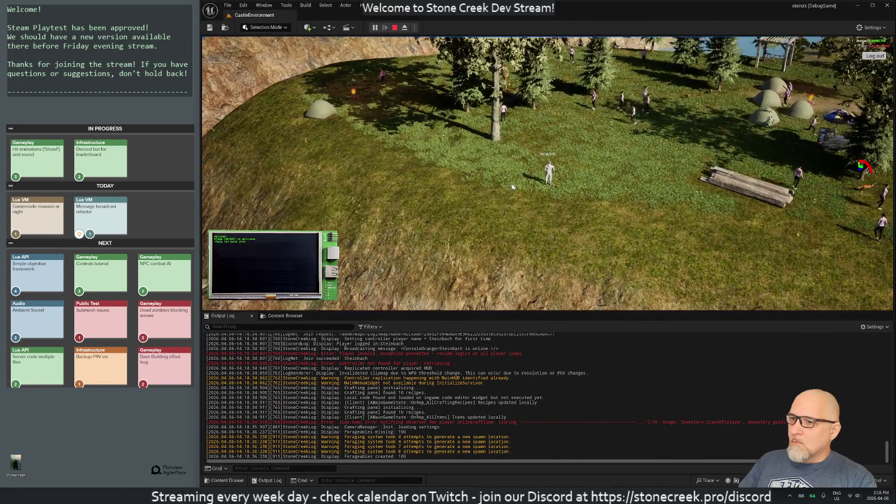
pyautogui.click(395, 29)
pyautogui.hotkey('alt', 'Tab')
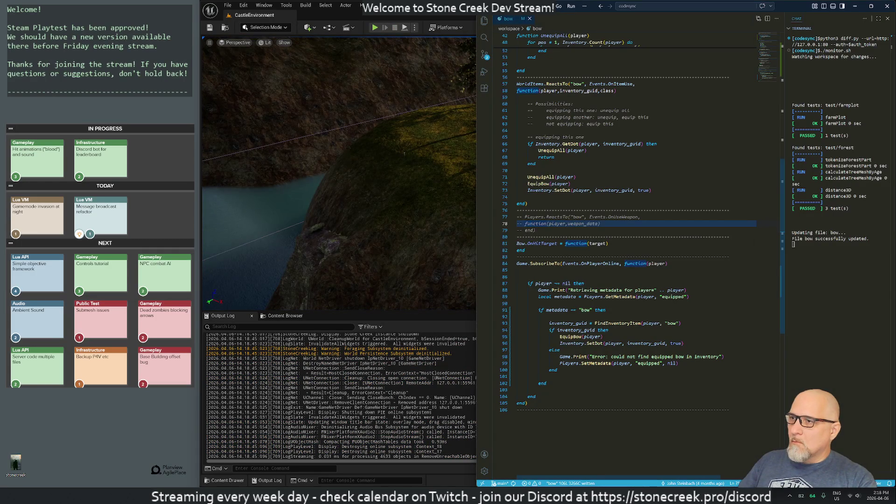
# Delete the blank line 86 and the 'if player ~= nil then' check from the handler
pyautogui.hotkey('alt', 'Tab')
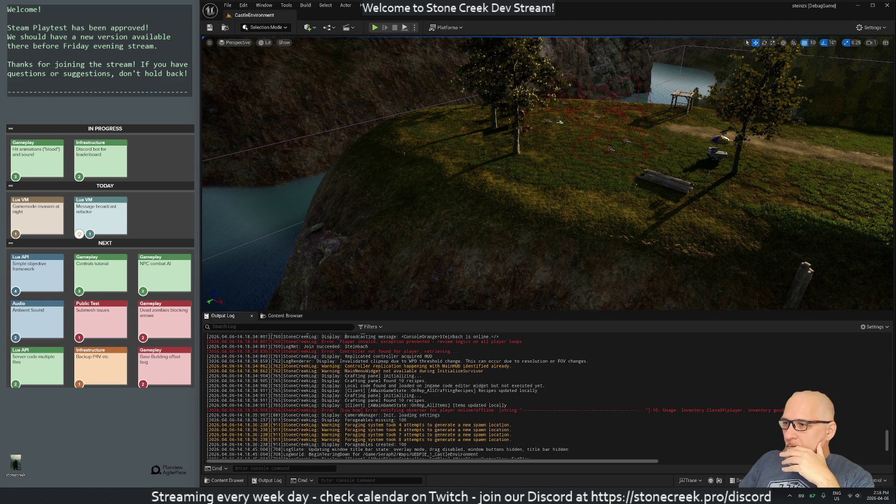
pyautogui.hotkey('alt', 'Tab')
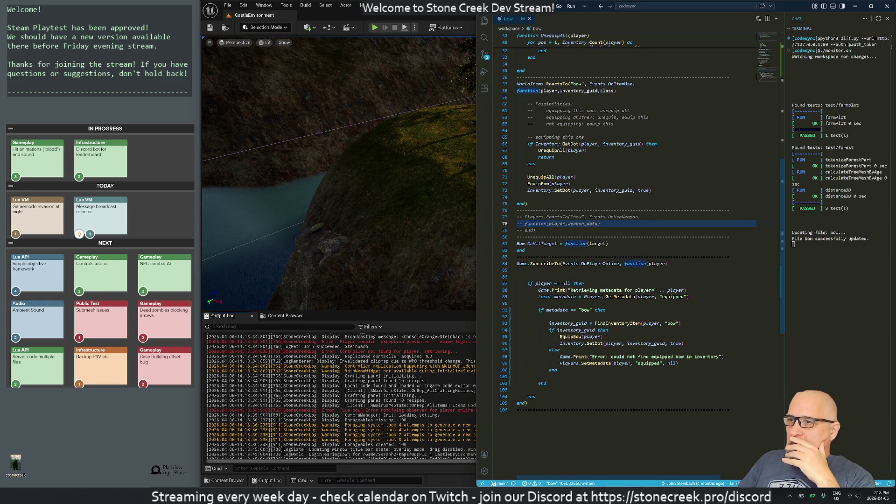
pyautogui.scroll(-3, 634, 210)
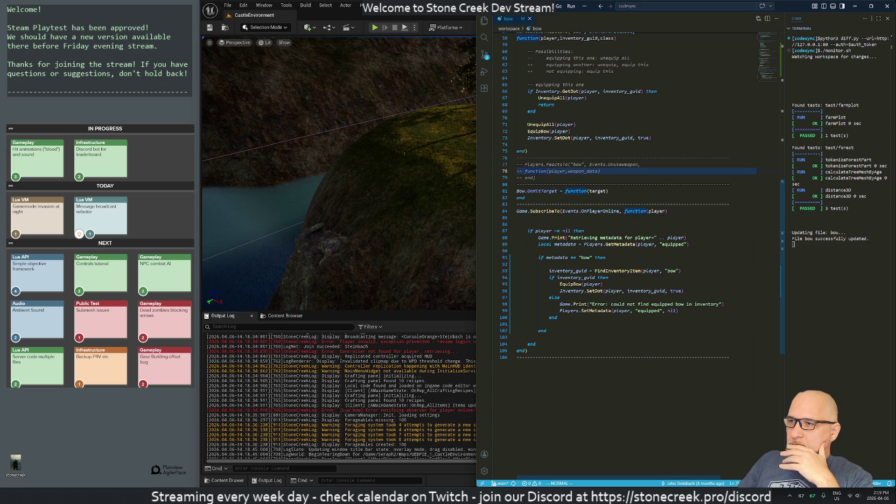
pyautogui.click(525, 224)
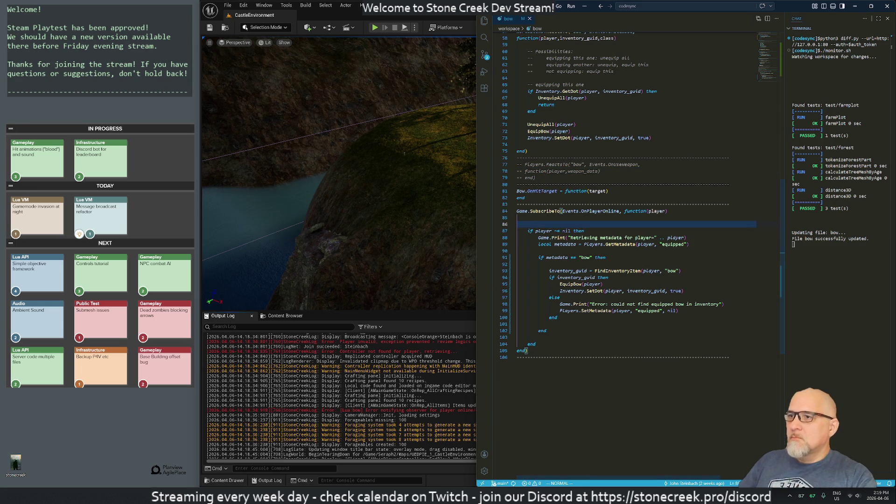
pyautogui.press('d')
pyautogui.press('d')
pyautogui.press('d')
pyautogui.press('d')
# Dedent the handler body one level and delete the leftover extra end
pyautogui.hotkey('shift', 'v')
pyautogui.press('j')
pyautogui.press('j')
pyautogui.press('j')
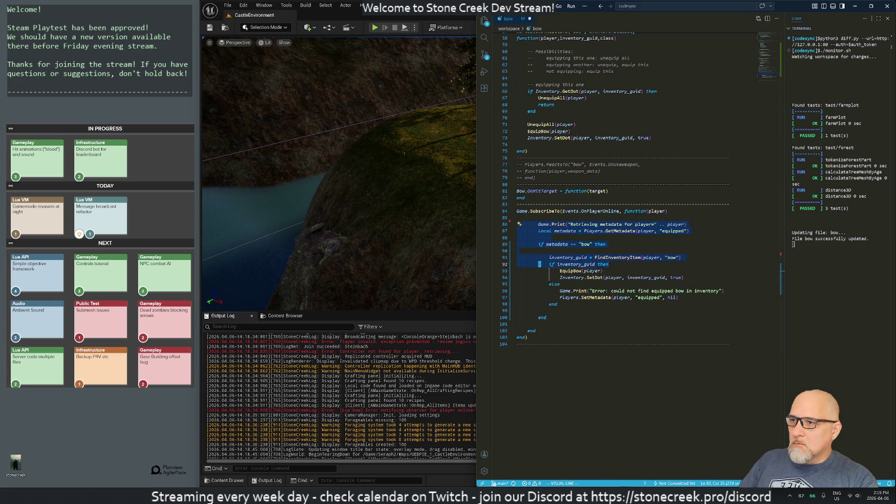
pyautogui.press('less')
pyautogui.press('Escape')
pyautogui.press('j')
pyautogui.press('j')
pyautogui.press('d')
pyautogui.press('d')
pyautogui.press('k')
pyautogui.press('k')
pyautogui.press('k')
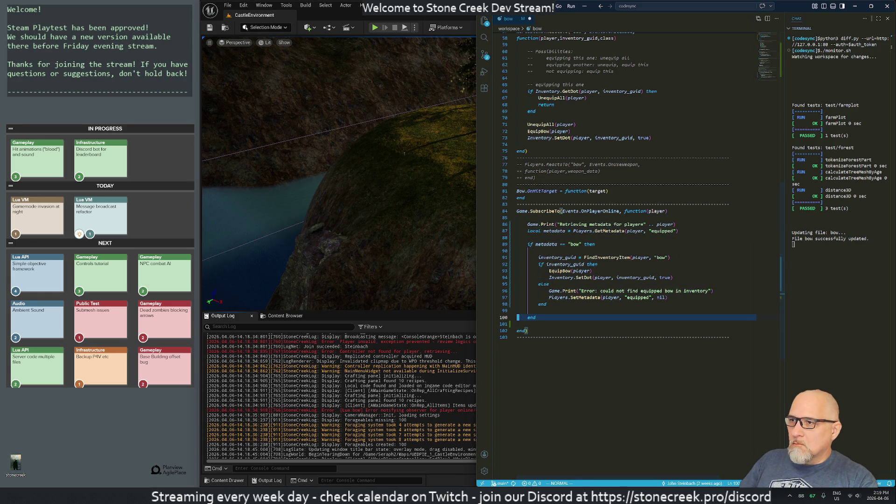
pyautogui.press('j')
pyautogui.press('j')
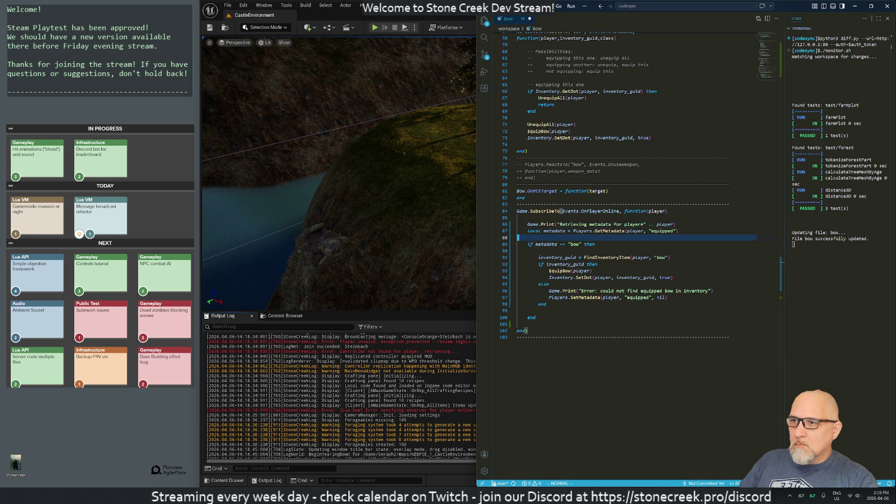
pyautogui.press('k')
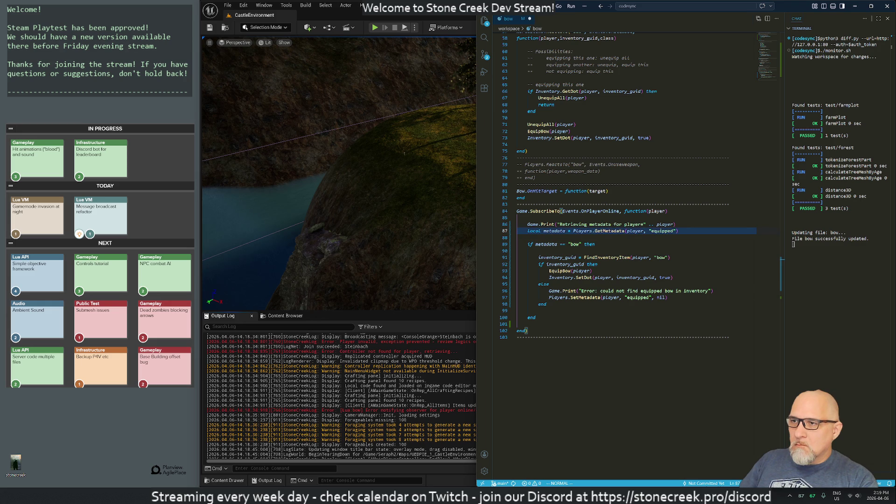
pyautogui.press('o')
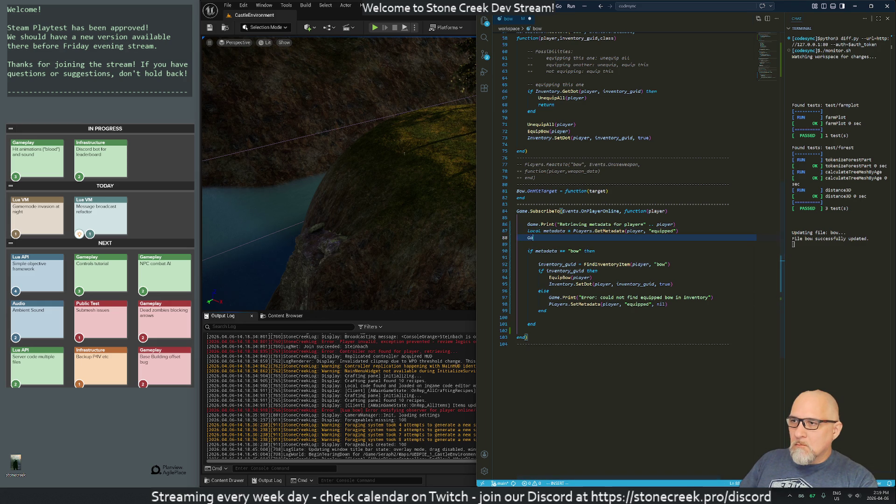
# Add Game.Print("metadata:" .. metadata) below the metadata lookup
pyautogui.write('nt("metadata:')
pyautogui.press('Escape')
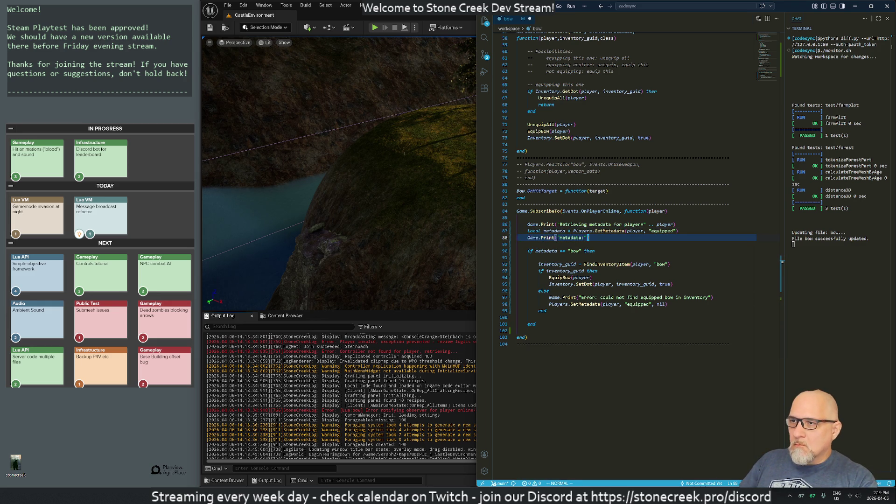
pyautogui.write('.. metad')
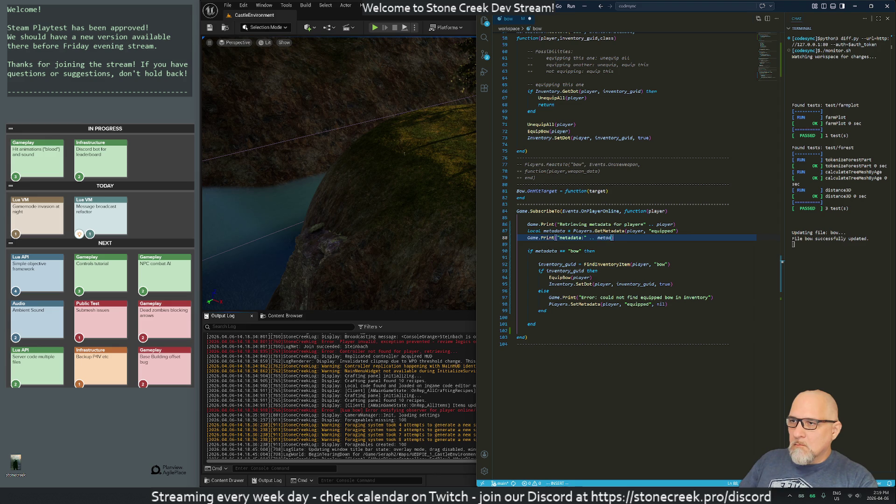
# Delete the bow-equipping block and save the bow script with :w
pyautogui.press('Escape')
pyautogui.press('j')
pyautogui.press('j')
pyautogui.hotkey('shift', 'v')
pyautogui.press('}')
pyautogui.press('}')
pyautogui.press('}')
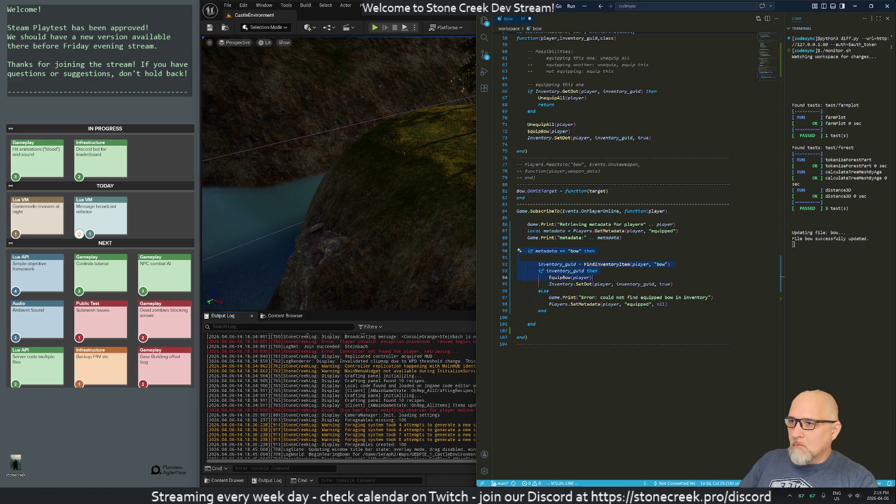
pyautogui.write('d:w')
pyautogui.press('Return')
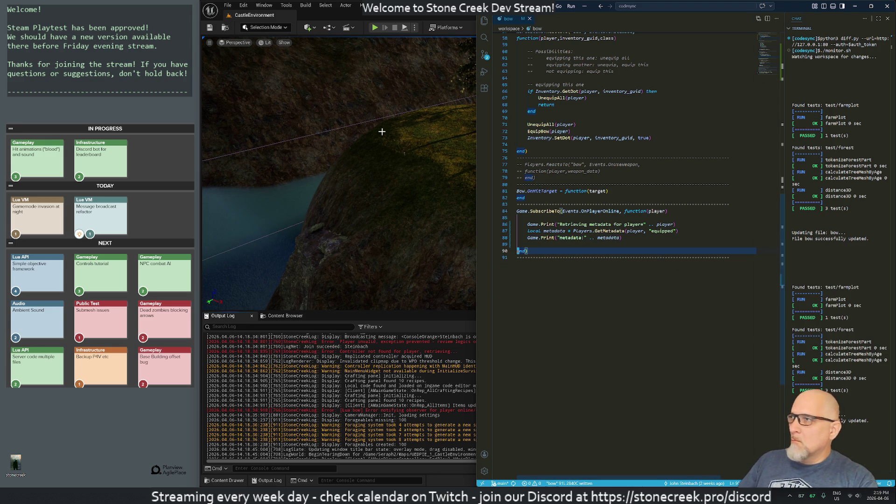
pyautogui.click(374, 29)
# Play the game, filter the Output Log by 'metadata', open the in-game inventory, then stop
pyautogui.click(375, 28)
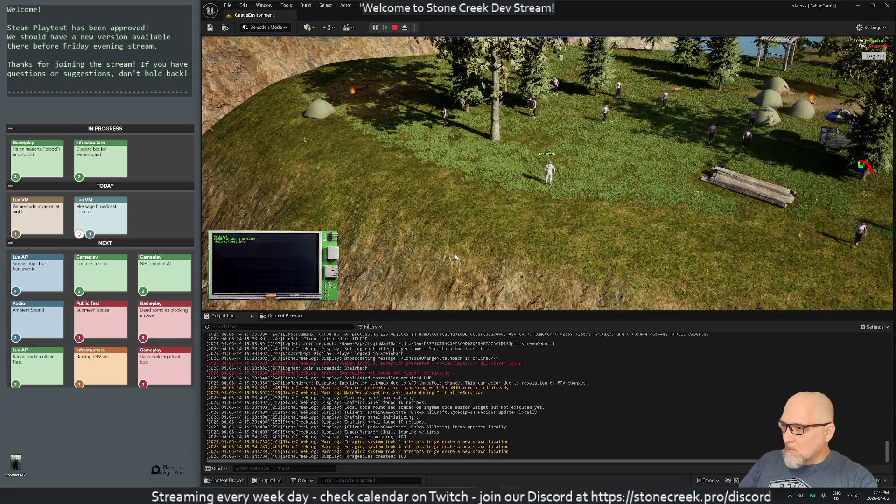
pyautogui.click(280, 326)
pyautogui.write('metadata')
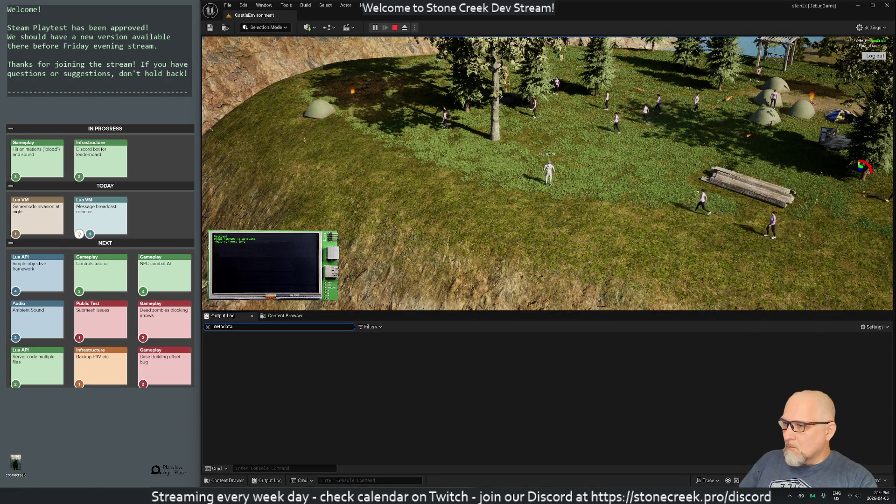
pyautogui.click(373, 257)
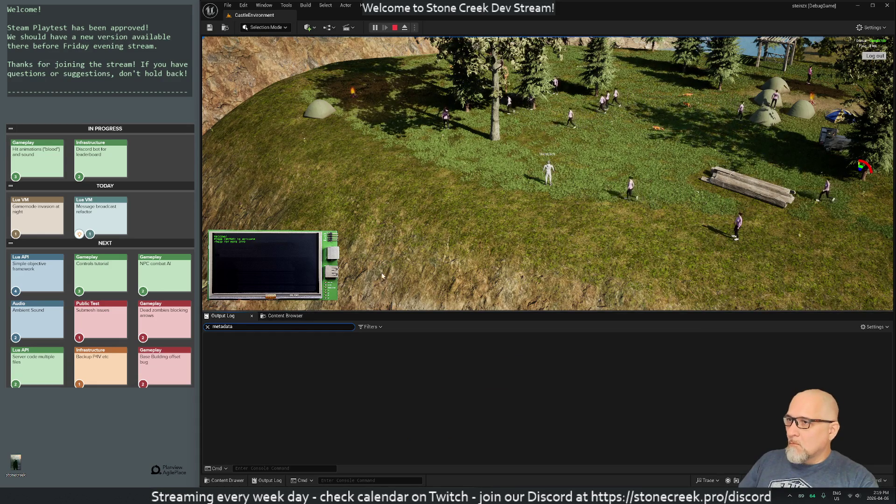
pyautogui.press('i')
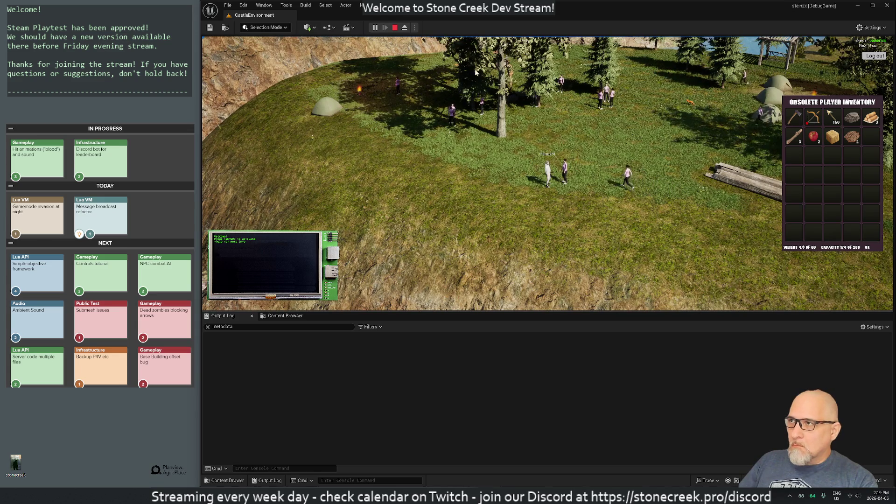
pyautogui.click(394, 27)
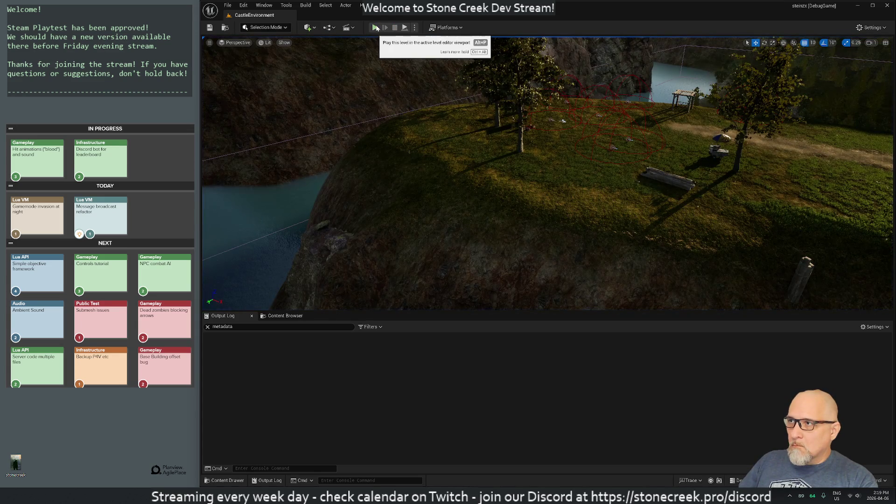
pyautogui.hotkey('alt', 'p')
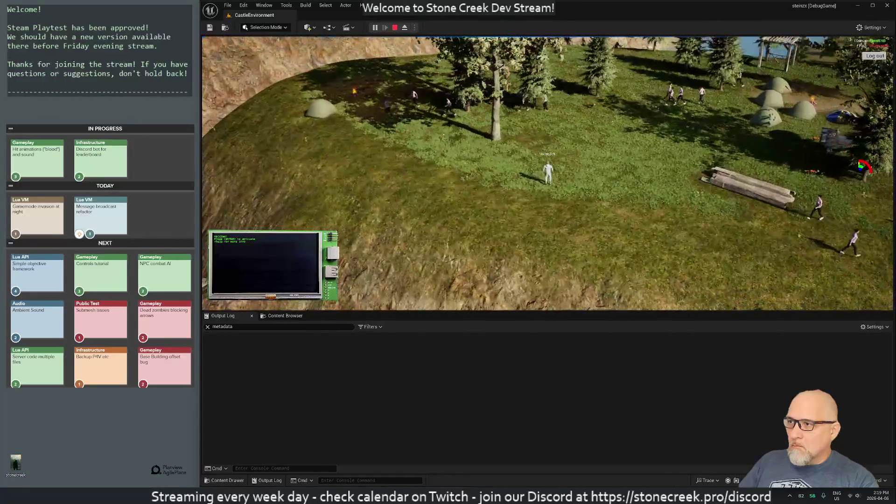
pyautogui.click(208, 327)
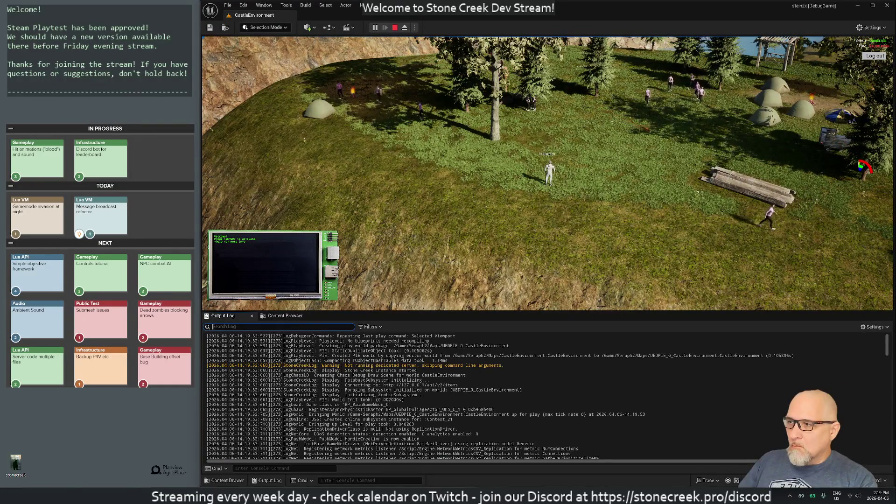
pyautogui.write('StoneCr')
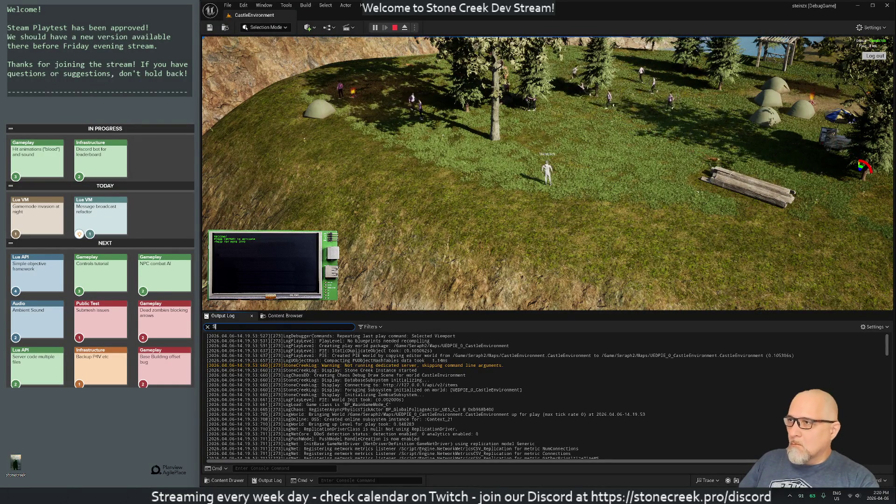
pyautogui.write('eek')
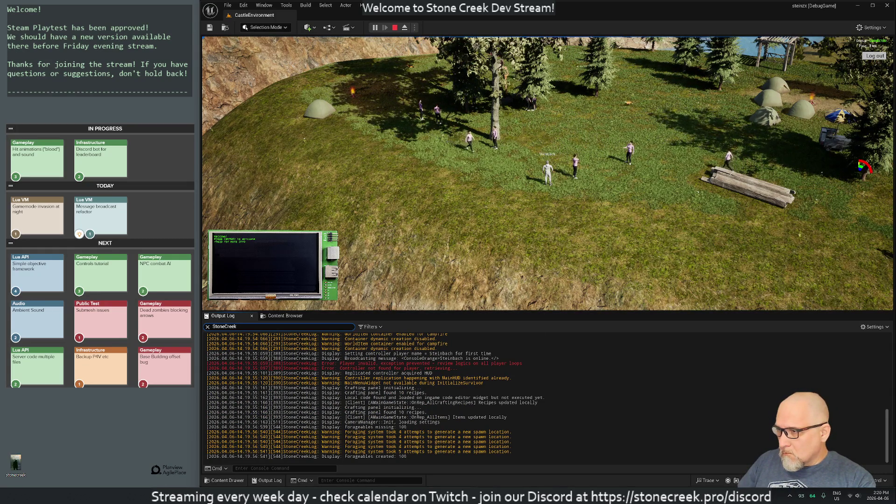
pyautogui.scroll(1, 359, 396)
pyautogui.scroll(10, 373, 397)
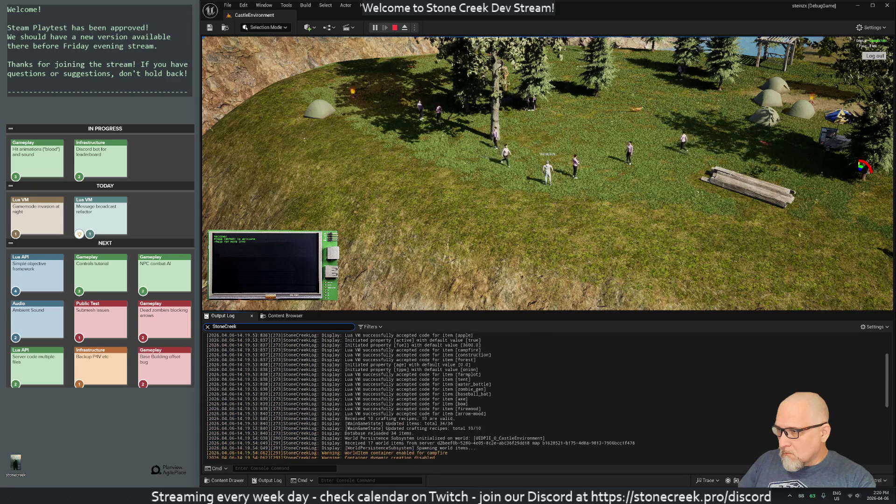
pyautogui.scroll(-15, 373, 396)
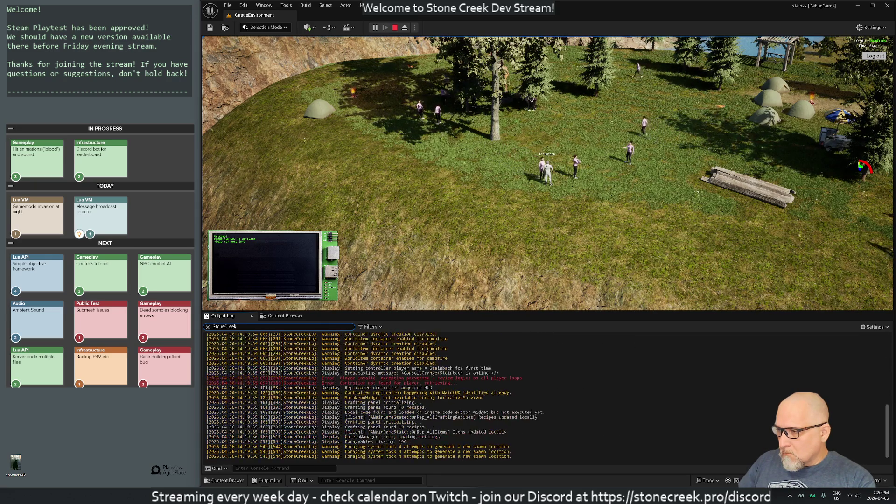
pyautogui.click(429, 237)
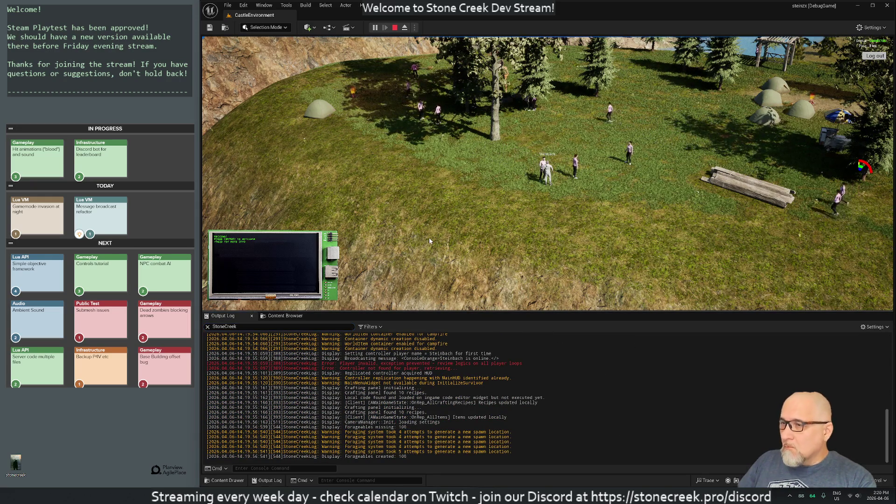
pyautogui.press('i')
pyautogui.press('i')
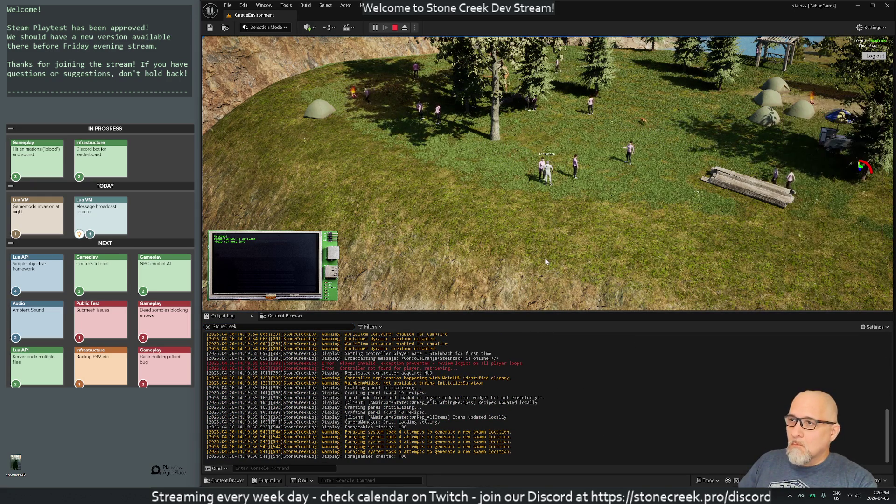
pyautogui.hotkey('alt', 'Tab')
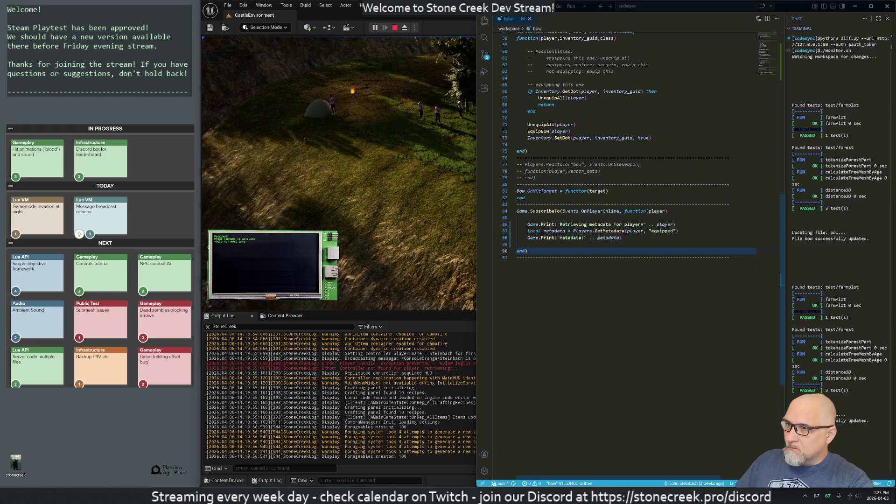
# Append ' metadata' to Unreal's Output Log search so it filters for 'StoneCreek metadata'
pyautogui.click(537, 244)
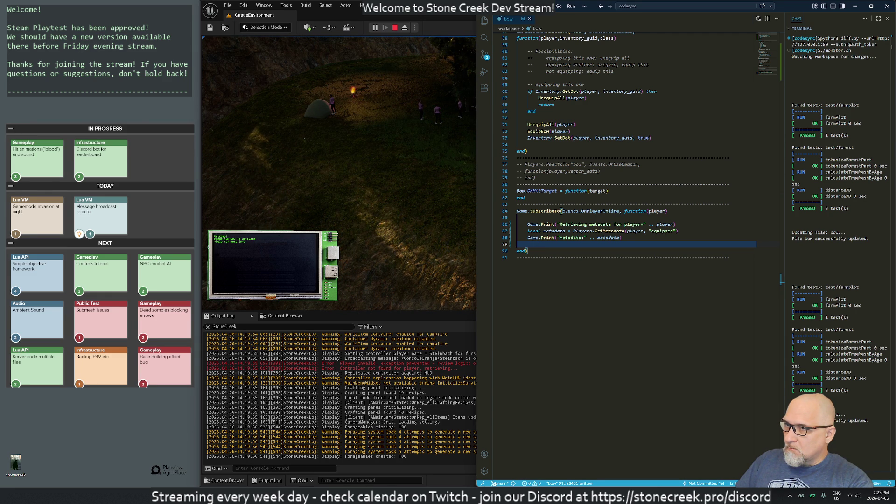
pyautogui.hotkey('alt', 'Tab')
pyautogui.click(238, 326)
pyautogui.write('metadata')
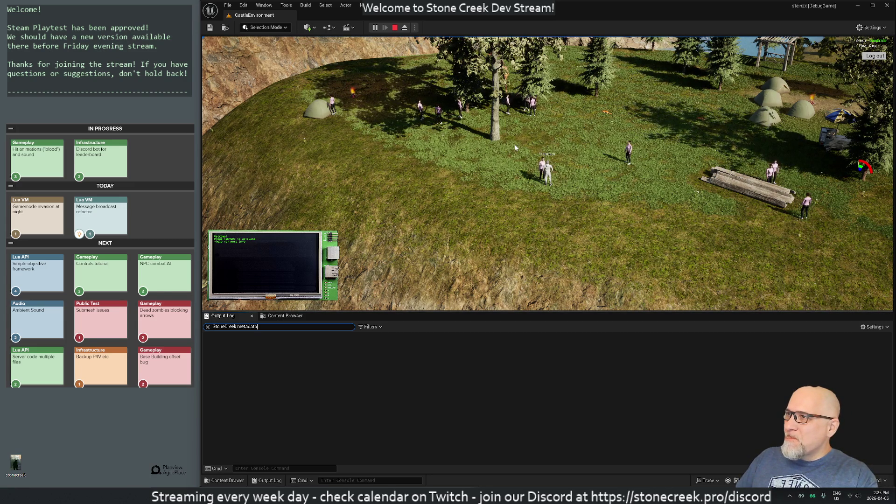
# Check the metadata print line in bow.lua, then return to Unreal's Output Log
pyautogui.hotkey('alt', 'Tab')
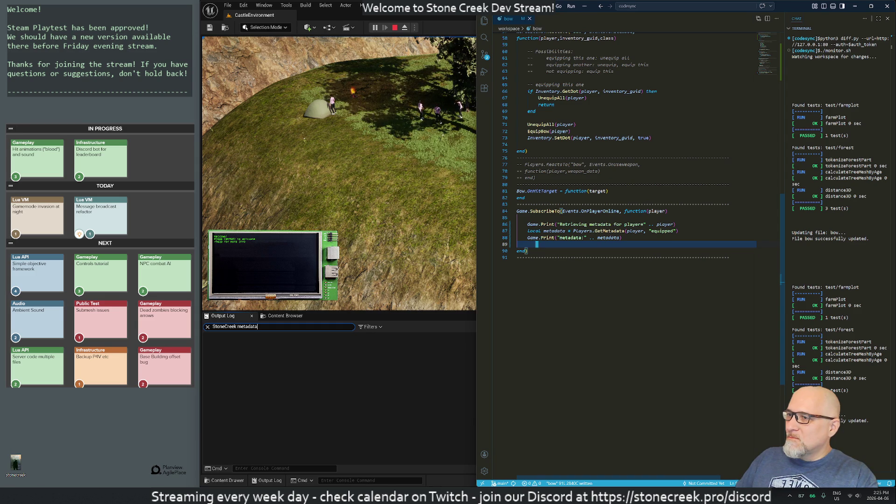
pyautogui.press('Up')
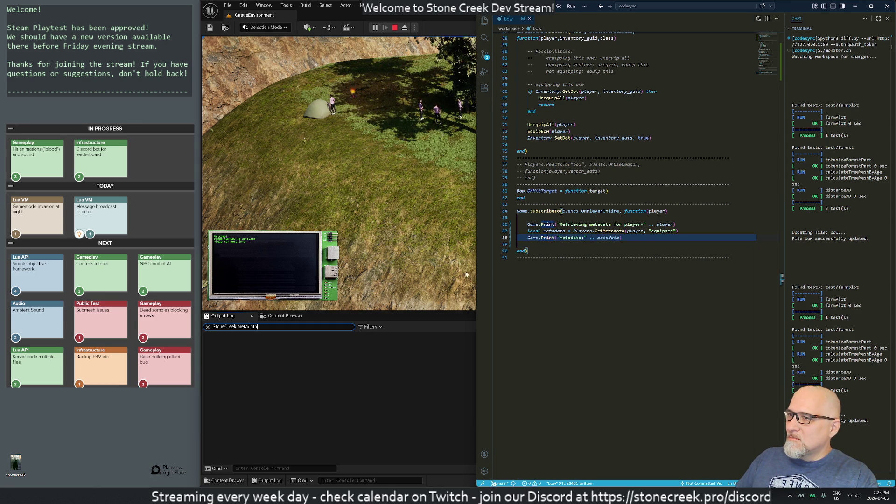
pyautogui.click(285, 316)
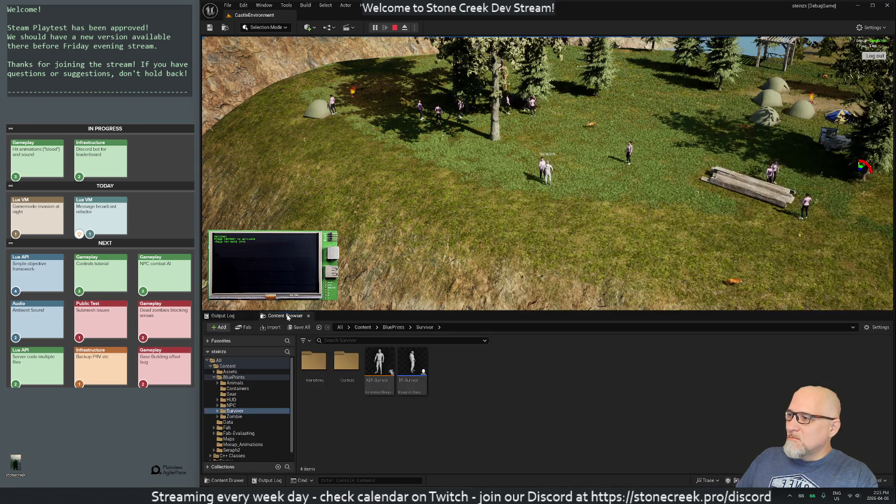
pyautogui.click(223, 317)
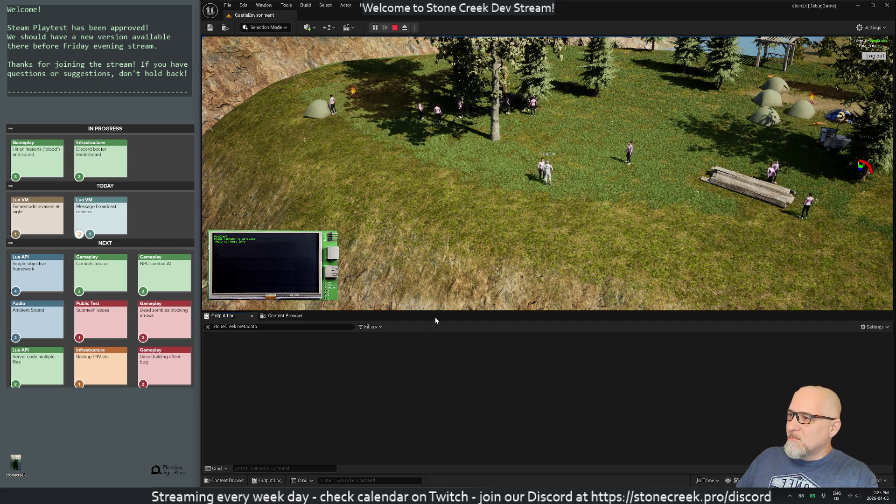
# Stop the running play session and switch to NPC.cpp in Rider
pyautogui.hotkey('alt', 'Tab')
pyautogui.click(402, 331)
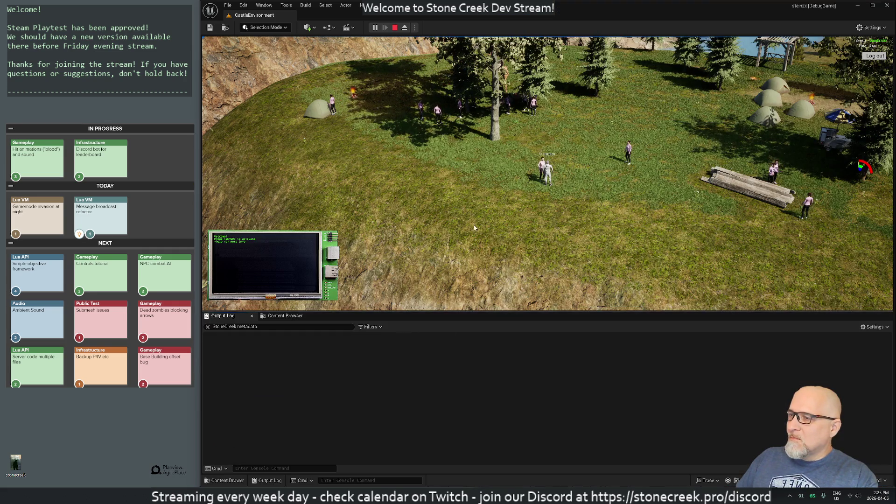
pyautogui.click(394, 28)
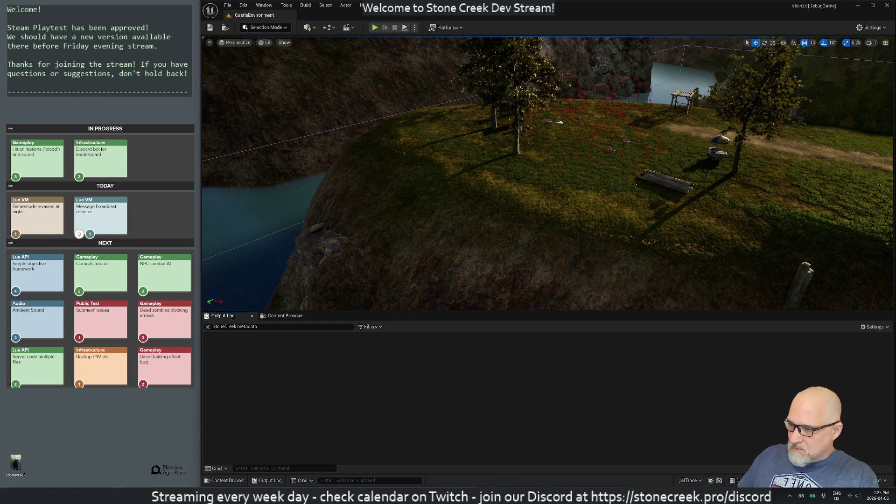
pyautogui.hotkey('alt', 'Tab')
pyautogui.click(567, 257)
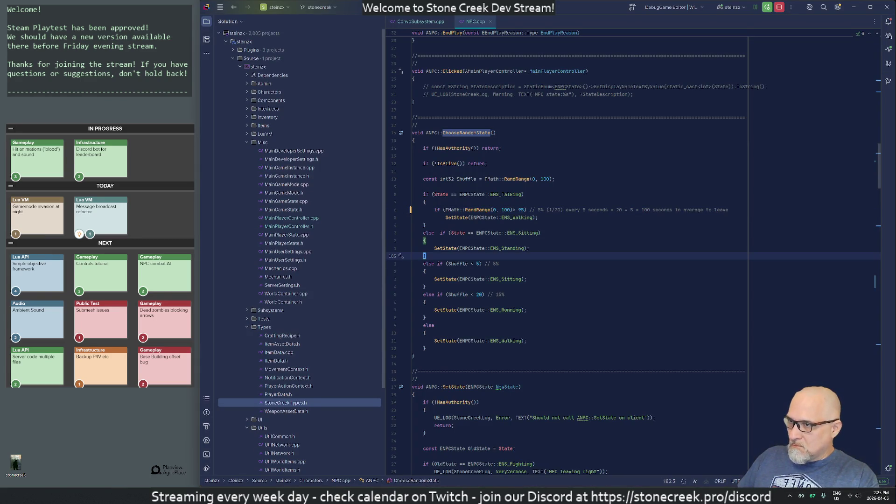
# Open LuaGame.cpp from project search and jump to the StaticLuaGamePrint handler via /print
pyautogui.hotkey('ctrl', 't')
pyautogui.write('npc')
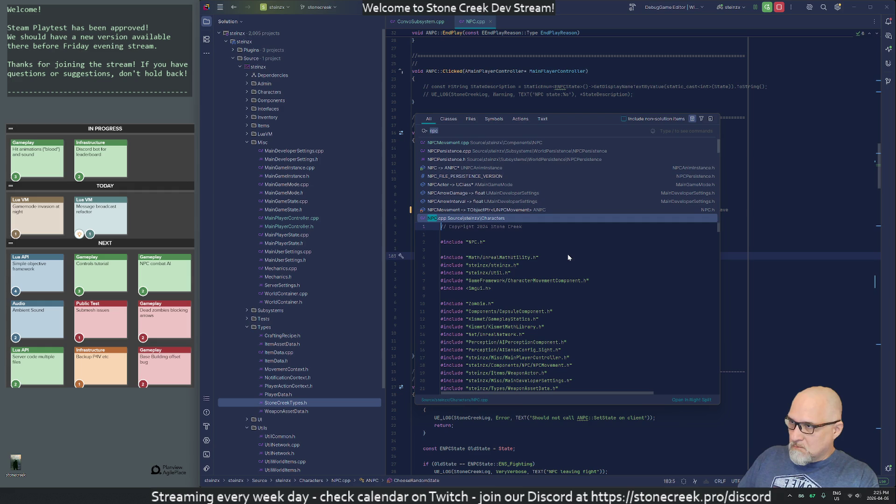
pyautogui.write('luagame')
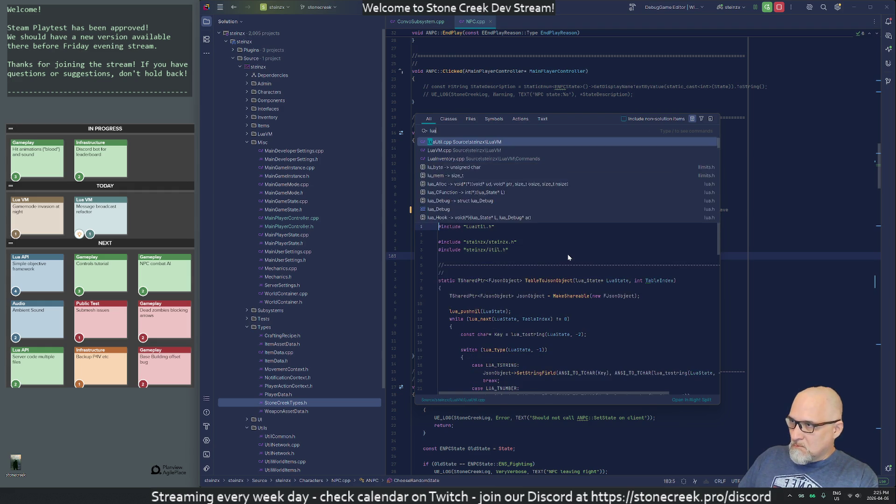
pyautogui.press('Return')
pyautogui.write('/print')
pyautogui.press('Return')
# Cut the UE_LOG Verbose message line out of StaticLuaGamePrint
pyautogui.press('j')
pyautogui.press('j')
pyautogui.press('j')
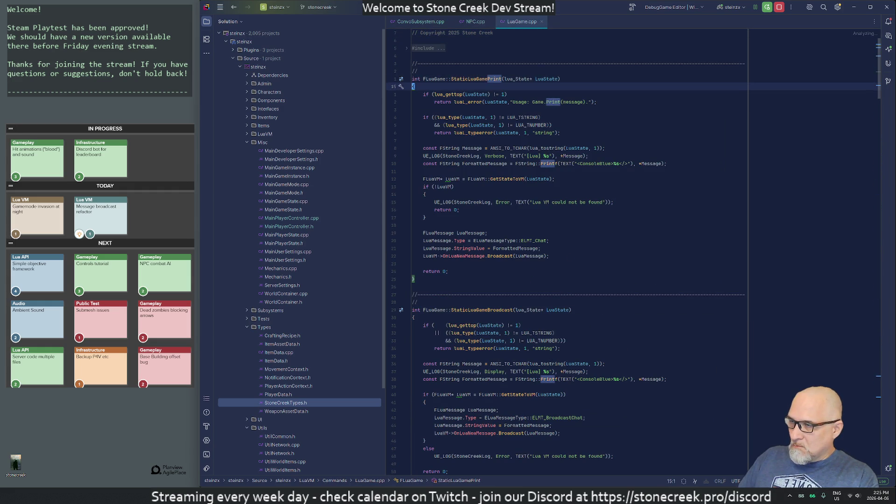
pyautogui.press('k')
pyautogui.press('k')
pyautogui.press('k')
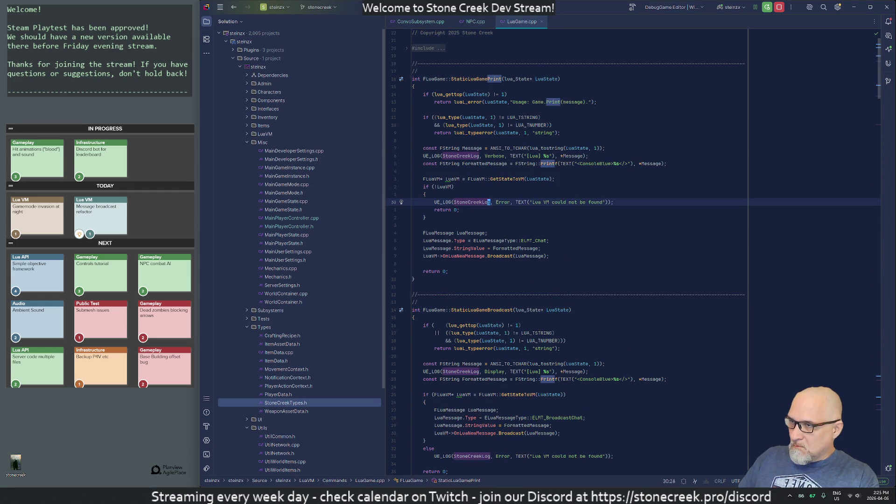
pyautogui.press('k')
pyautogui.press('k')
pyautogui.press('k')
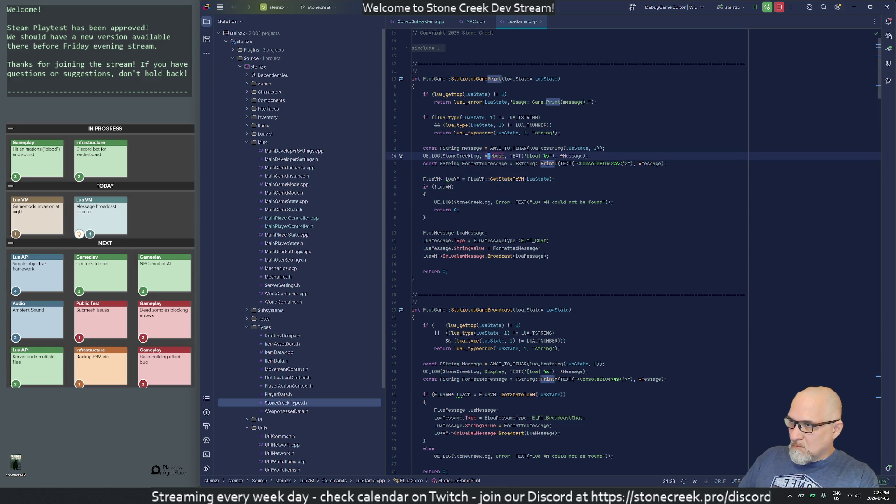
pyautogui.press('f')
pyautogui.press('1')
pyautogui.press('j')
pyautogui.press('j')
pyautogui.press('j')
pyautogui.press('c')
pyautogui.press('w')
pyautogui.press('Return')
# Paste the log line below the LuaVM check at Display verbosity, then live-recompile in Unreal
pyautogui.press('j')
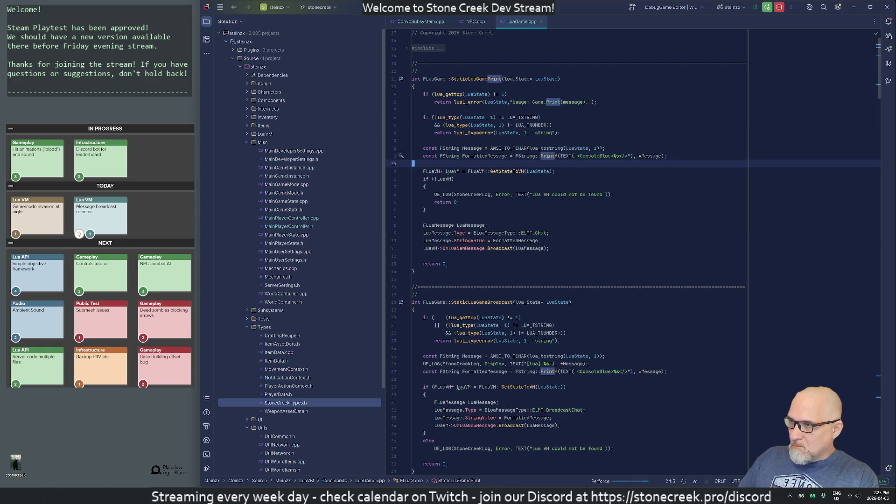
pyautogui.press('Return')
pyautogui.press('Return')
pyautogui.press('Return')
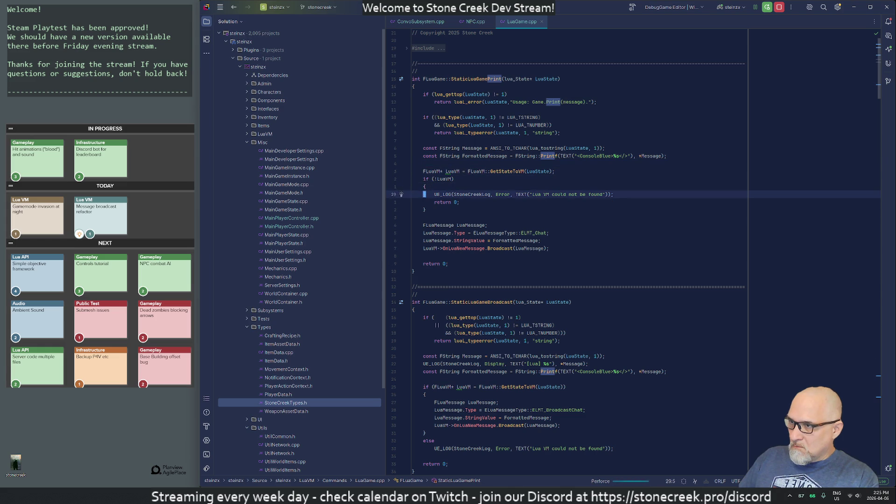
pyautogui.press('j')
pyautogui.press('p')
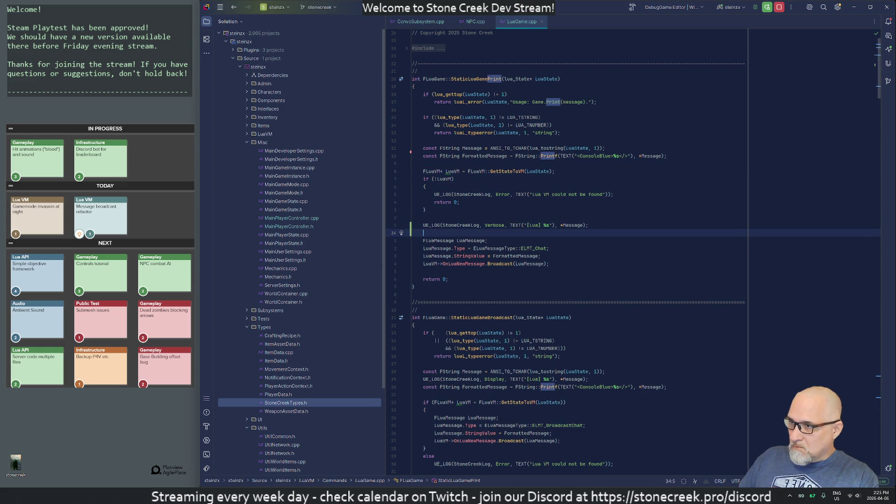
pyautogui.press('w')
pyautogui.press('w')
pyautogui.press('w')
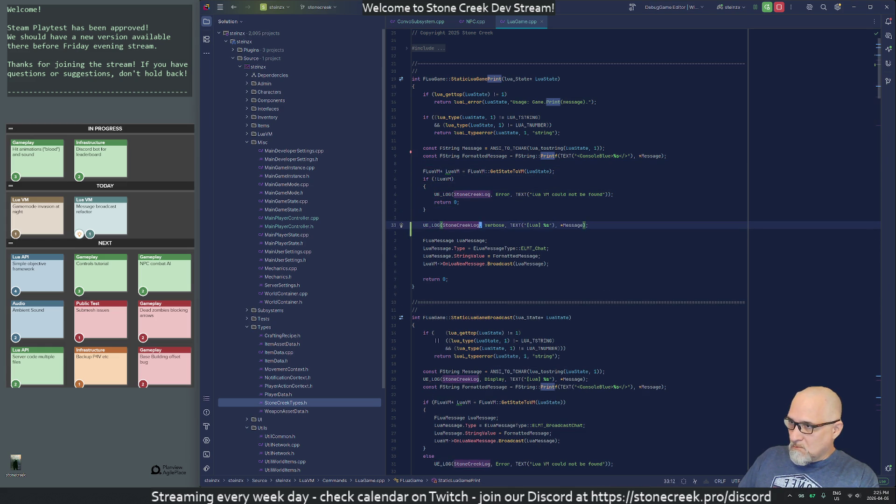
pyautogui.write('cwDisplay')
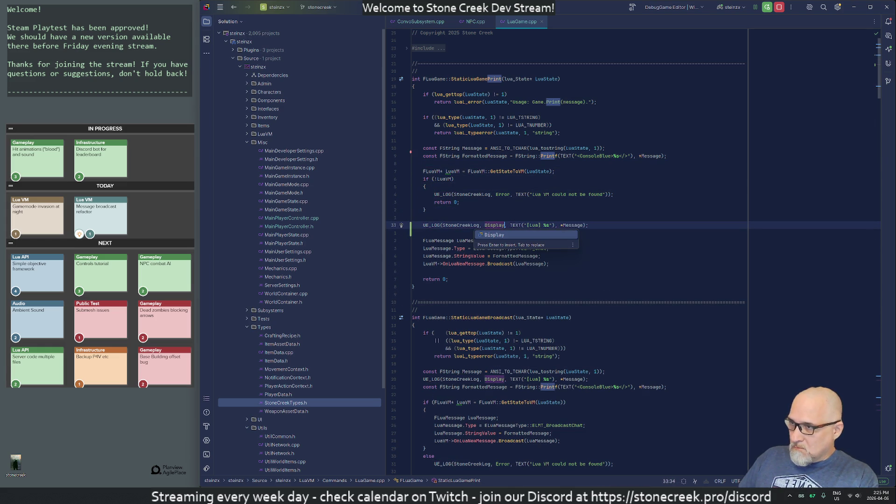
pyautogui.press('Escape')
pyautogui.press('o')
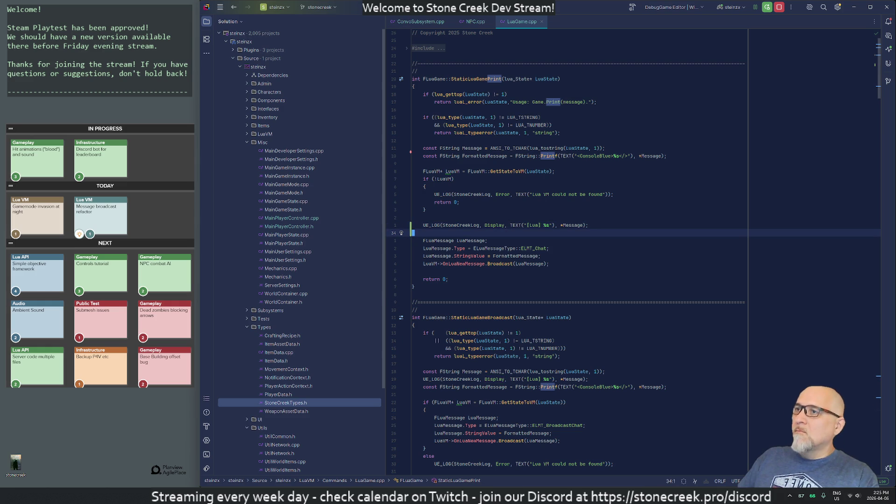
pyautogui.hotkey('alt', 'Tab')
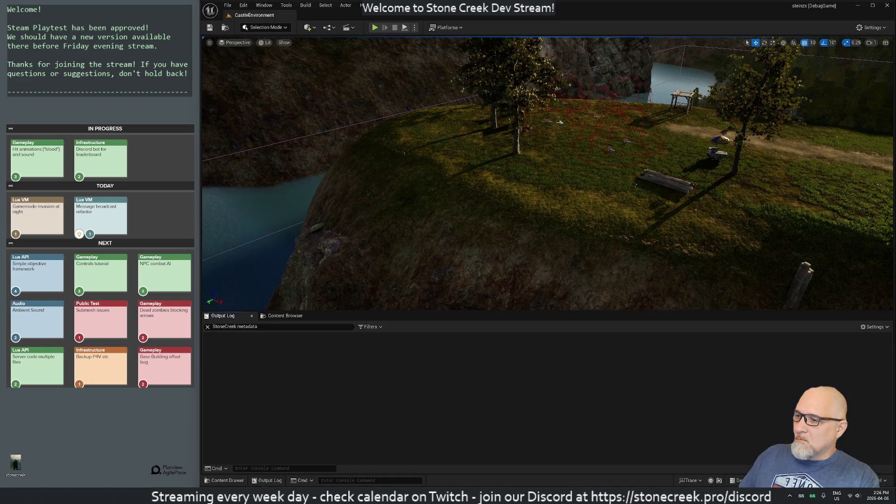
pyautogui.hotkey('ctrl', 'alt', 'F11')
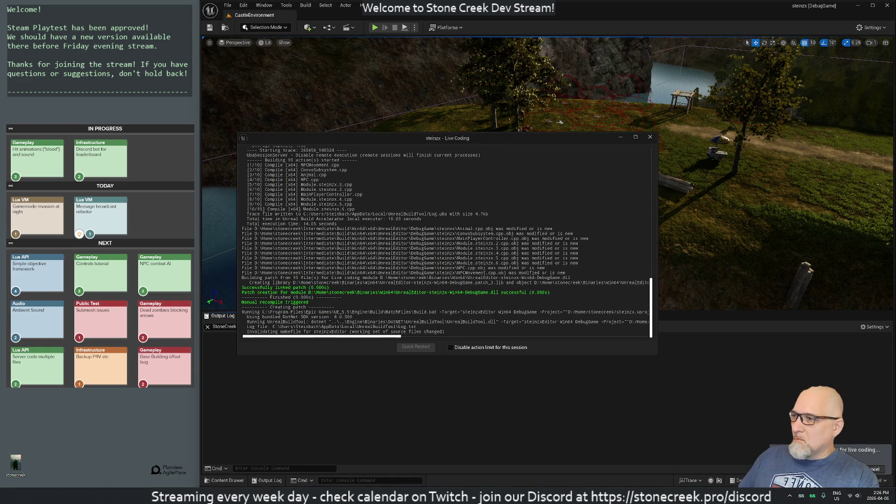
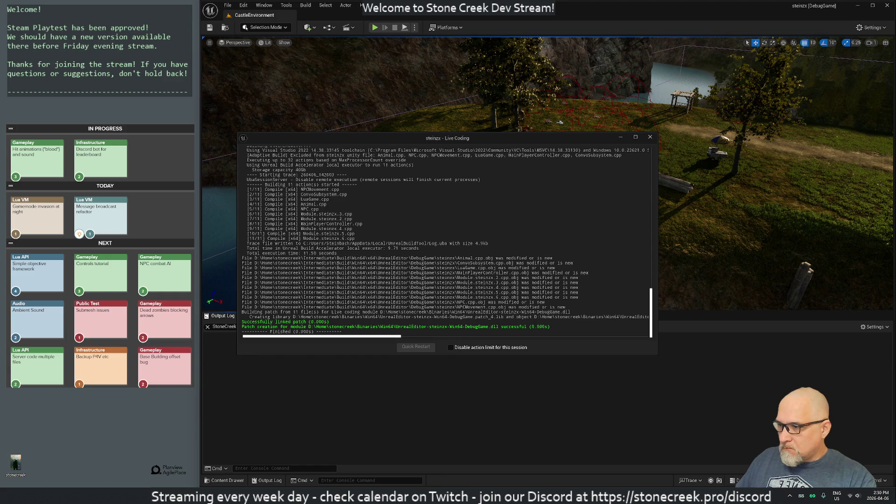
# Launch Steam from the Start search and play Stone Creek Playtest from the library
pyautogui.press('super')
pyautogui.write('stge')
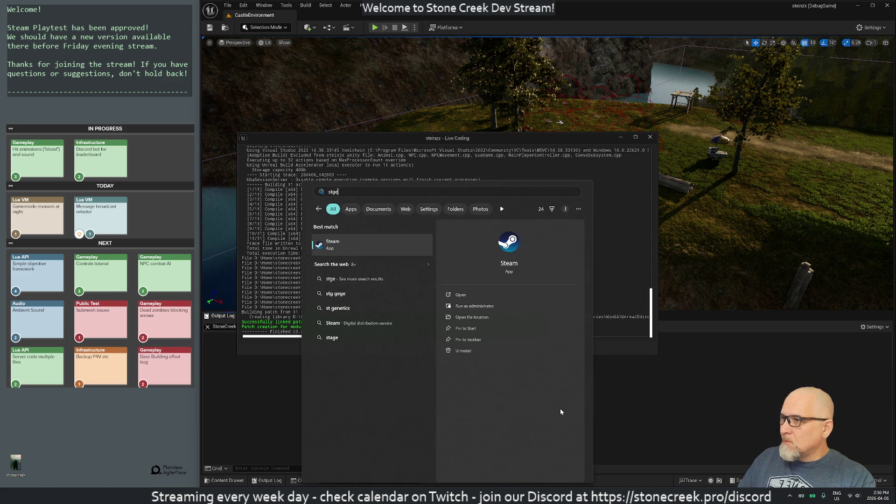
pyautogui.press('Return')
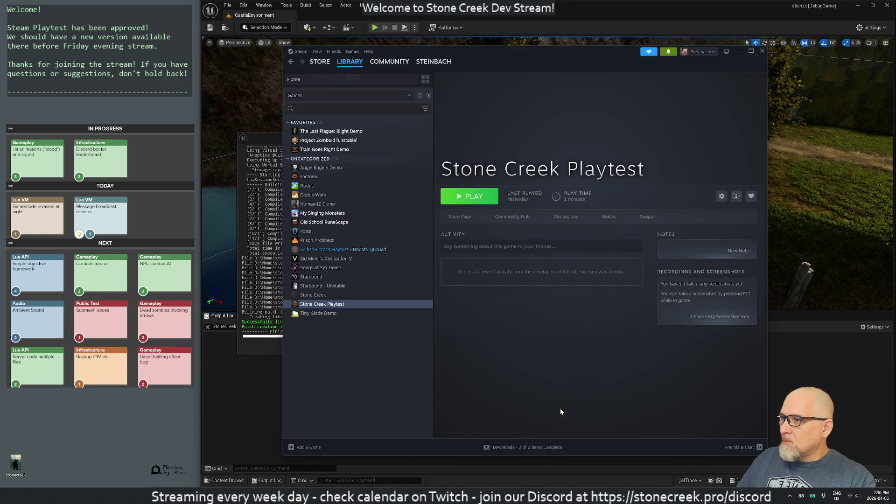
pyautogui.click(473, 198)
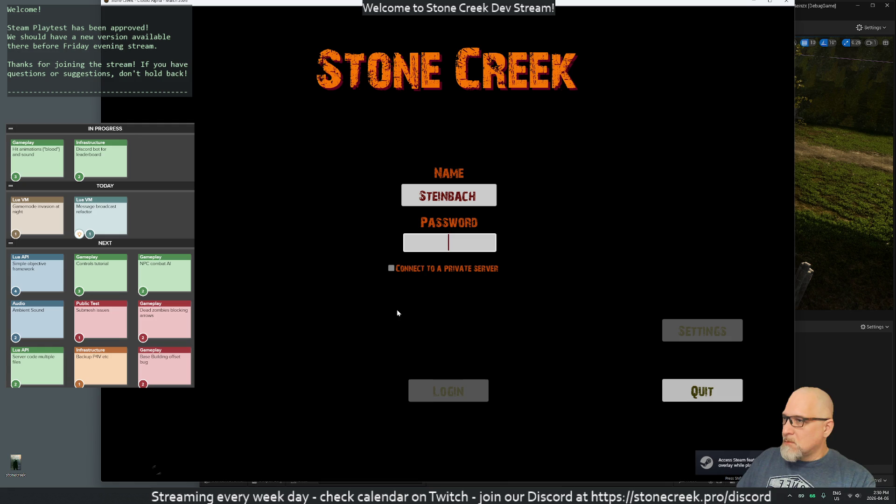
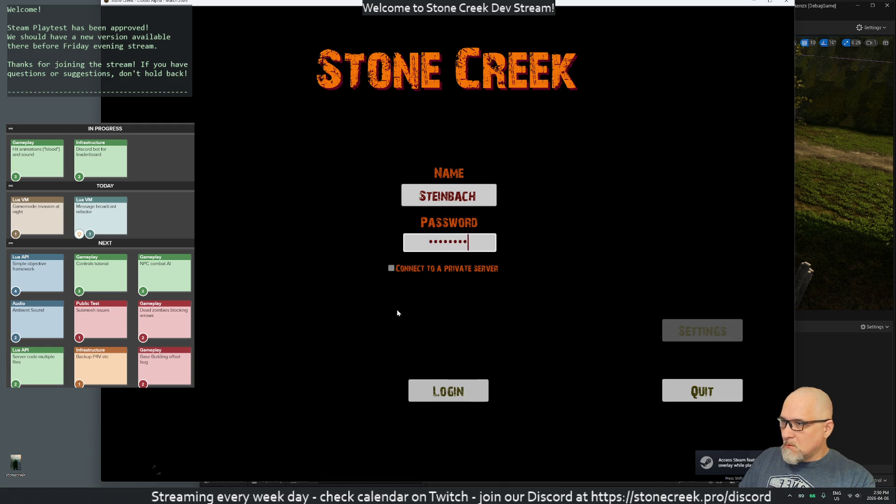
# Enter the account password and retry login with the private server address cleared and unchecked
pyautogui.press('Return')
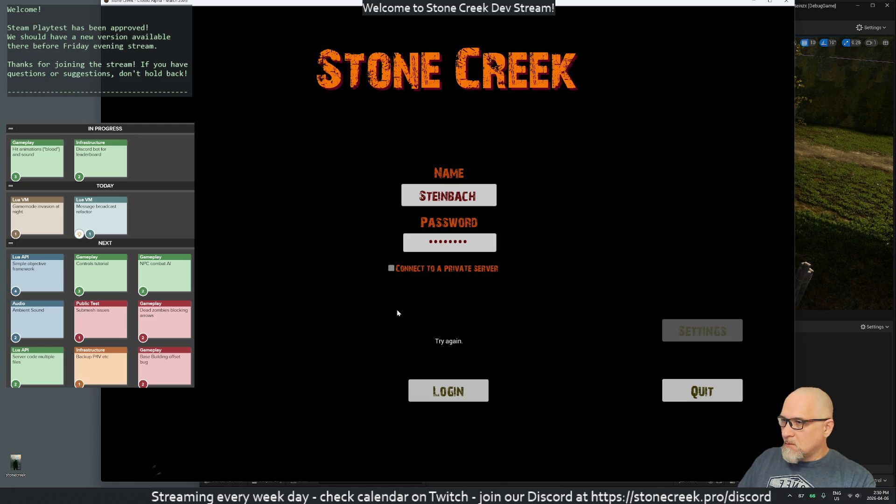
pyautogui.click(391, 268)
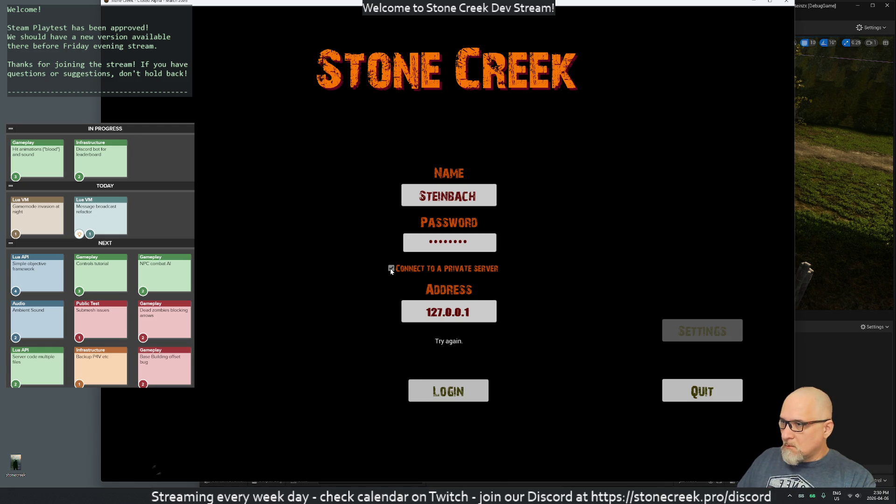
pyautogui.press('Tab')
pyautogui.press('BackSpace')
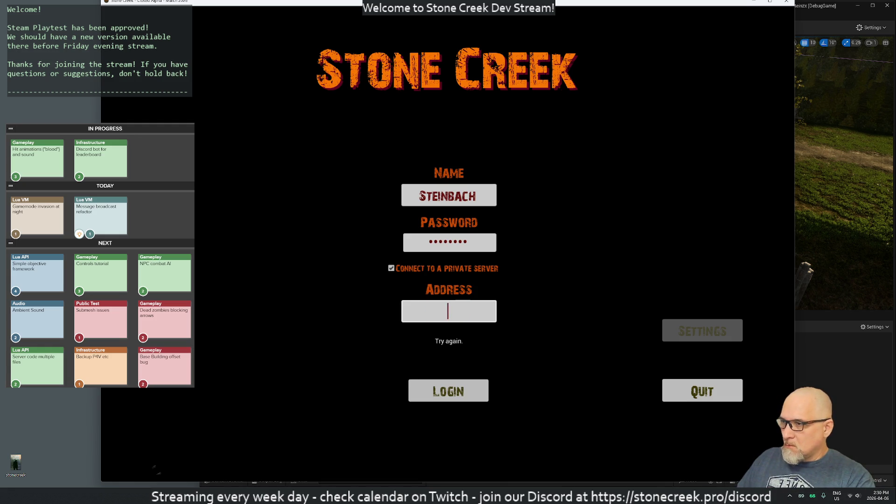
pyautogui.click(391, 268)
pyautogui.click(451, 394)
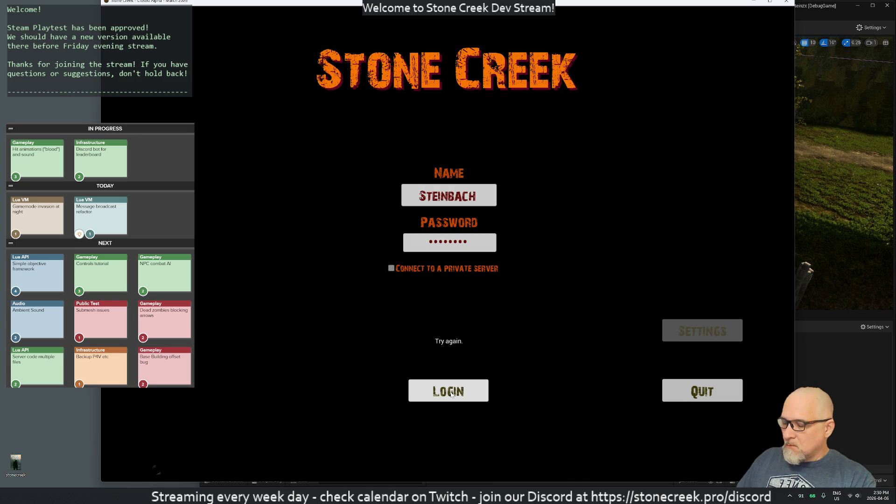
# Launch a Cygwin terminal from the Start search
pyautogui.press('super')
pyautogui.write('cygwin')
pyautogui.press('Return')
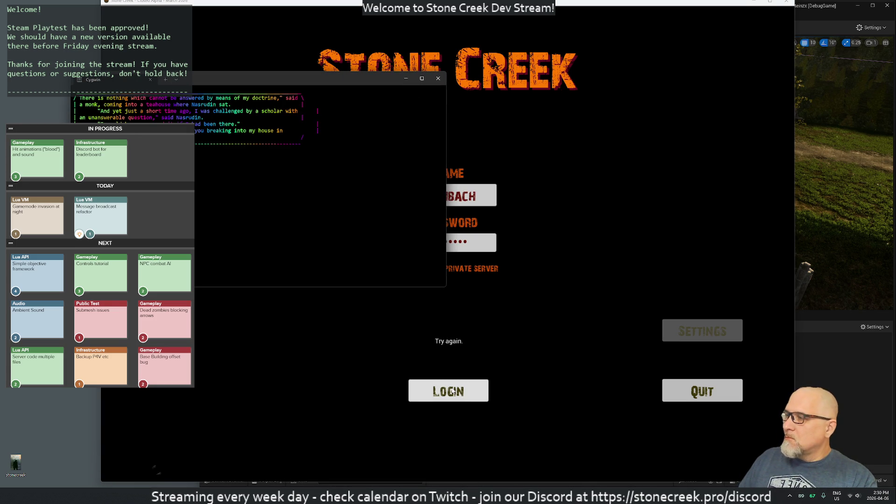
# SSH into the sc server, reattach the tmux session and stop the running game server
pyautogui.write('ssh sc')
pyautogui.press('Return')
pyautogui.moveTo(261, 81)
pyautogui.mouseDown()
pyautogui.moveTo(312, 126)
pyautogui.moveTo(627, 291)
pyautogui.moveTo(500, 250)
pyautogui.moveTo(500, 283)
pyautogui.moveTo(491, 277)
pyautogui.mouseUp()
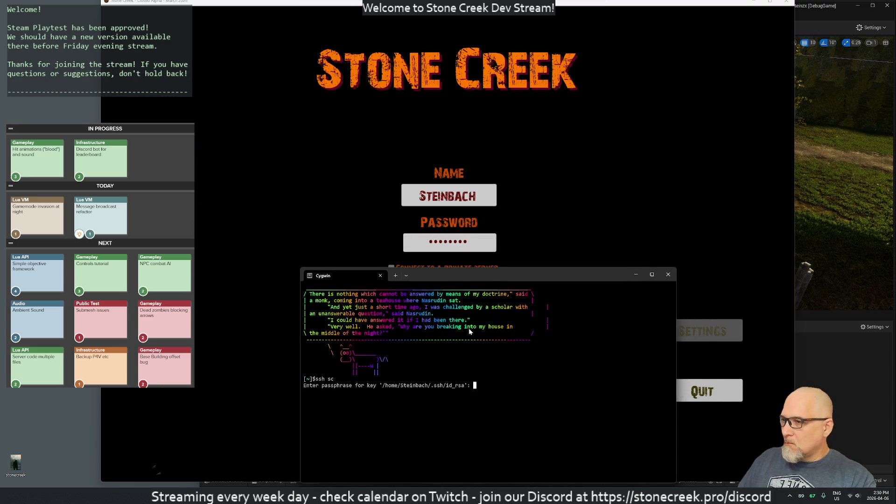
pyautogui.press('Return')
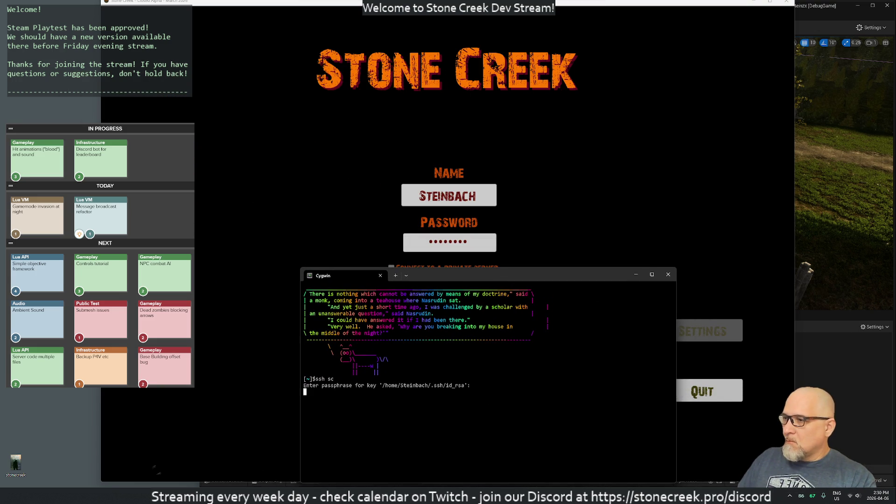
pyautogui.write('tmux attach')
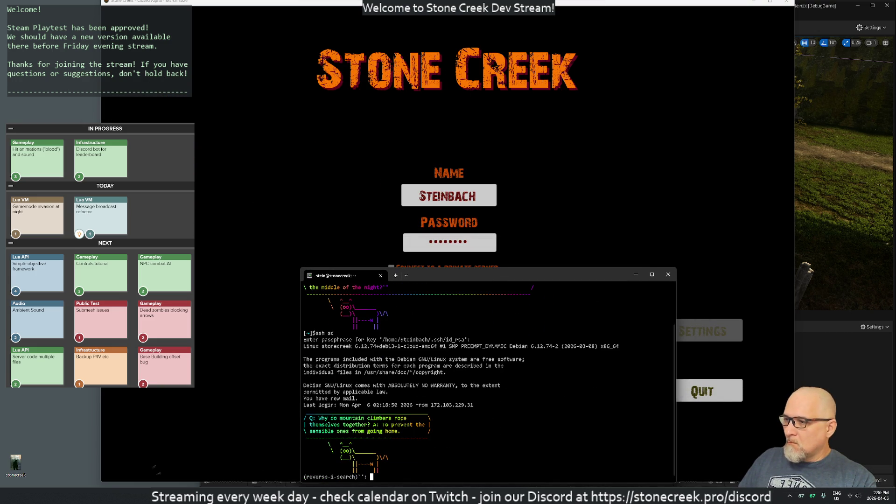
pyautogui.press('Return')
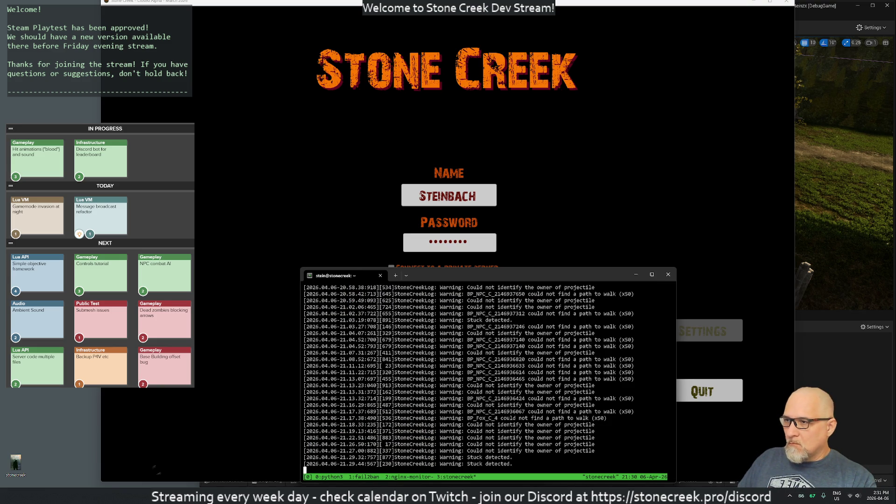
pyautogui.hotkey('ctrl', 'c')
pyautogui.press('Return')
pyautogui.press('Return')
pyautogui.press('Up')
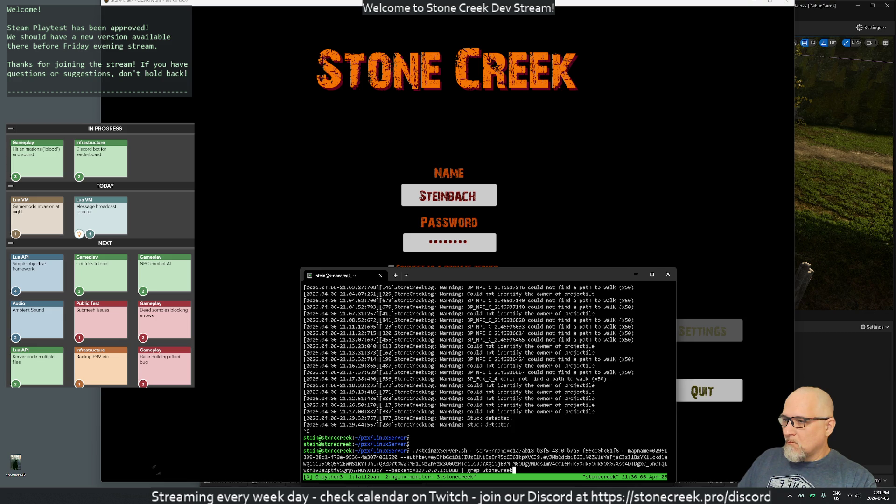
pyautogui.hotkey('ctrl', 'c')
# Replace pzx's old LinuxServer folder with the new build from the home directory
pyautogui.write('cd ..')
pyautogui.press('Return')
pyautogui.write('rm -rf LinuxServer/')
pyautogui.press('Return')
pyautogui.write('mv ~/LinuxServer/ .')
pyautogui.press('Return')
# Relaunch the Stone Creek server from the new LinuxServer folder with ./steinzxServer.sh
pyautogui.write('cd Li')
pyautogui.press('Tab')
pyautogui.press('Return')
pyautogui.press('Up')
pyautogui.press('Up')
pyautogui.press('Up')
pyautogui.press('Up')
pyautogui.press('Up')
pyautogui.press('Return')
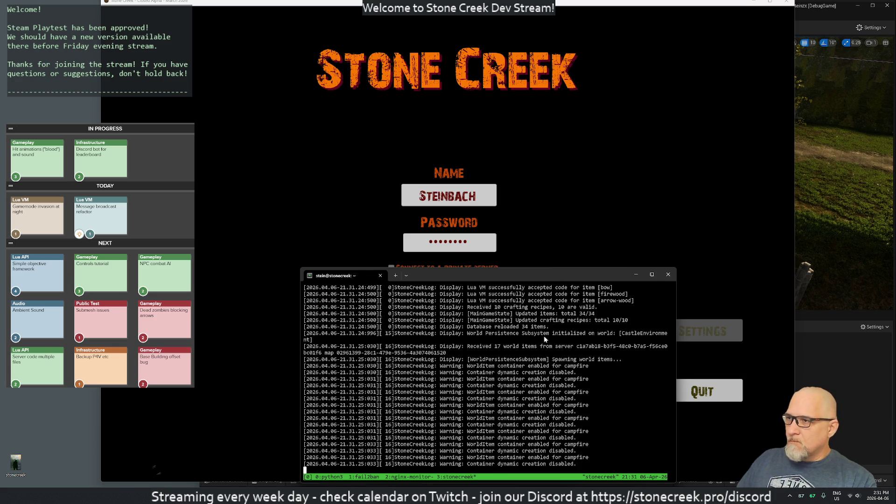
pyautogui.moveTo(496, 275); pyautogui.dragTo(389, 153)
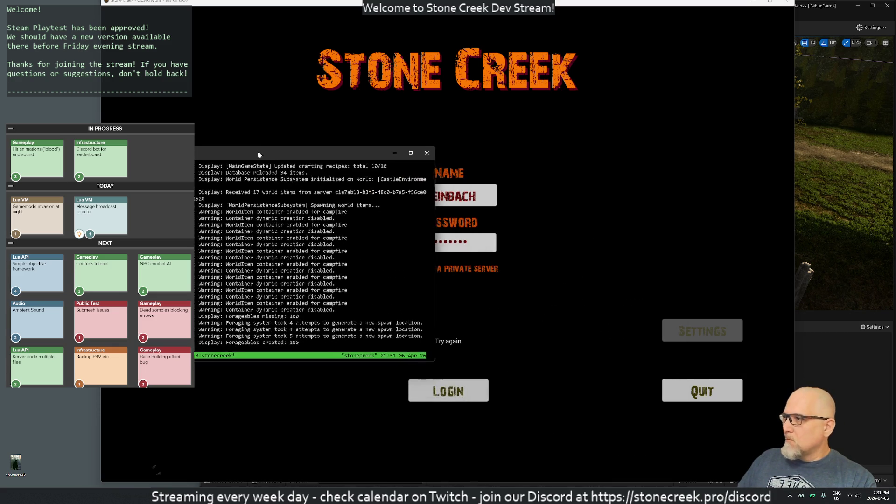
# Retry the game login twice, then check the server log in the terminal
pyautogui.moveTo(421, 3)
pyautogui.mouseDown()
pyautogui.moveTo(536, 7)
pyautogui.moveTo(519, 9)
pyautogui.mouseUp()
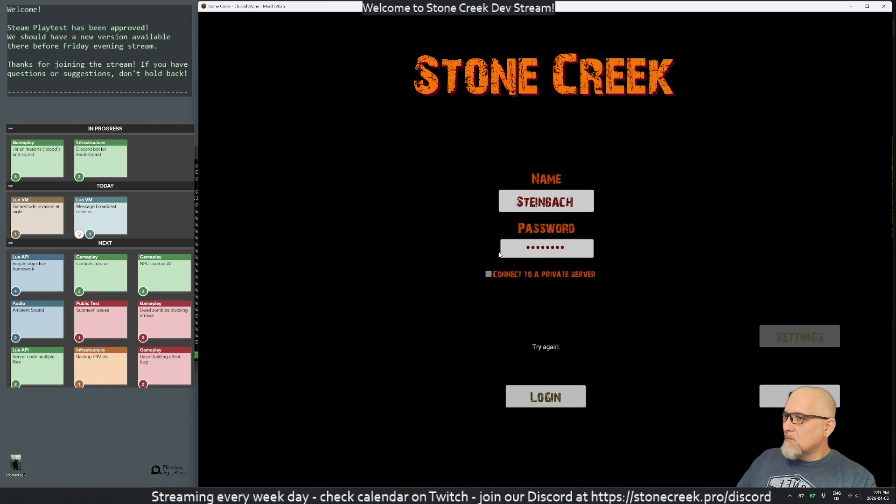
pyautogui.click(546, 398)
pyautogui.click(545, 398)
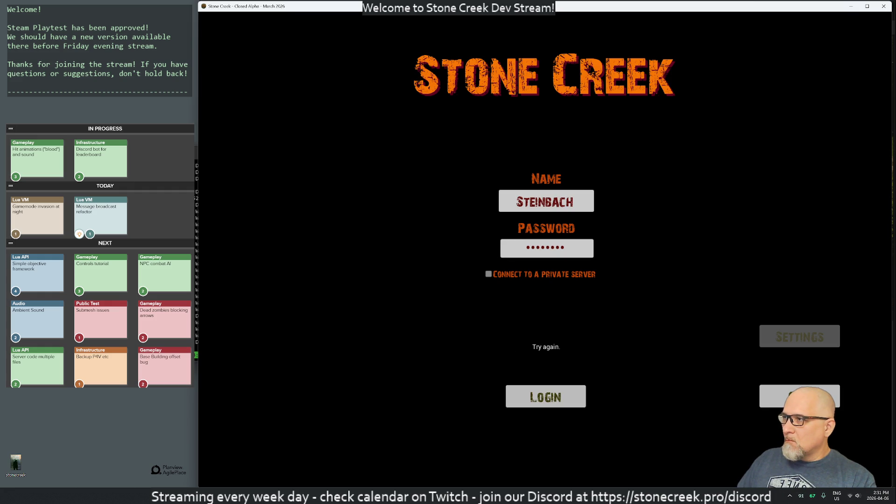
pyautogui.hotkey('alt', 'Tab')
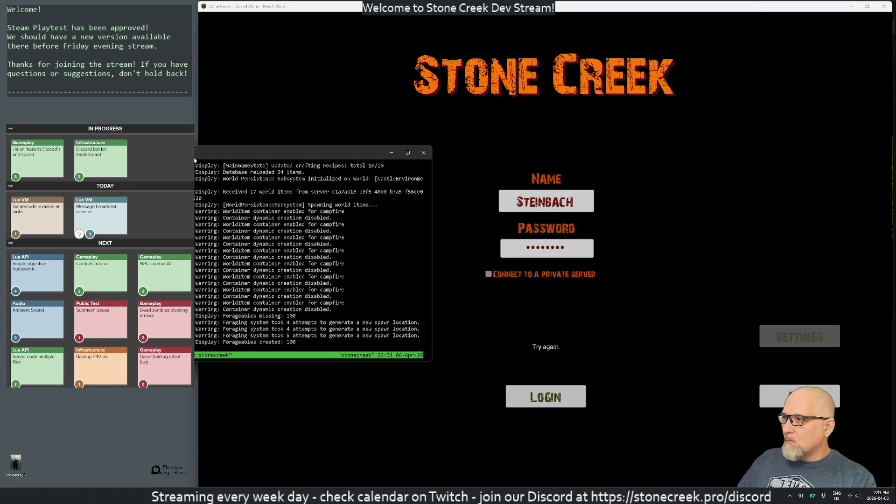
pyautogui.moveTo(194, 153)
pyautogui.mouseDown()
pyautogui.moveTo(316, 140)
pyautogui.moveTo(307, 100)
pyautogui.moveTo(320, 122)
pyautogui.mouseUp()
# Log in via private server stonecreek.pro with the password retyped, then return to the server log
pyautogui.click(633, 241)
pyautogui.click(488, 273)
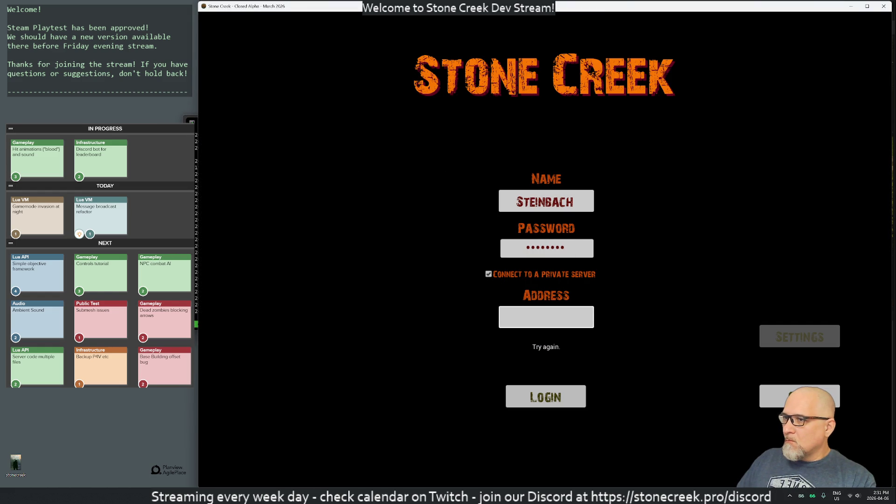
pyautogui.write('stonecreek.')
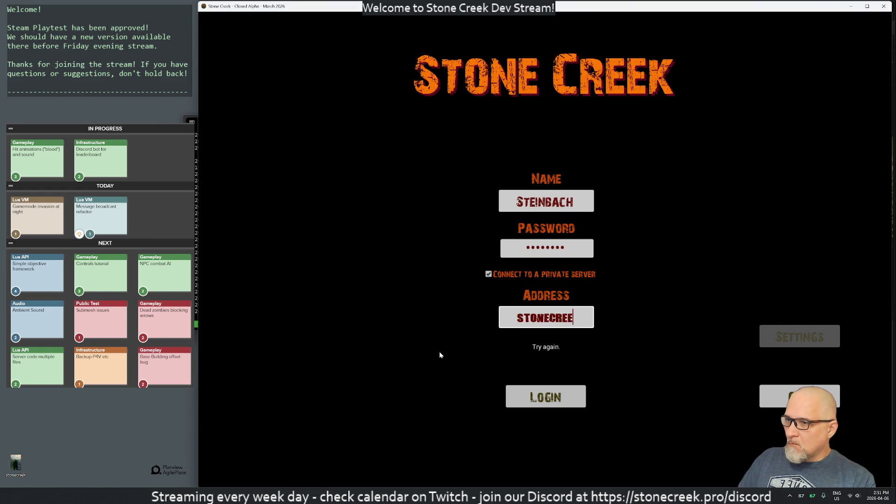
pyautogui.write('pro')
pyautogui.click(538, 403)
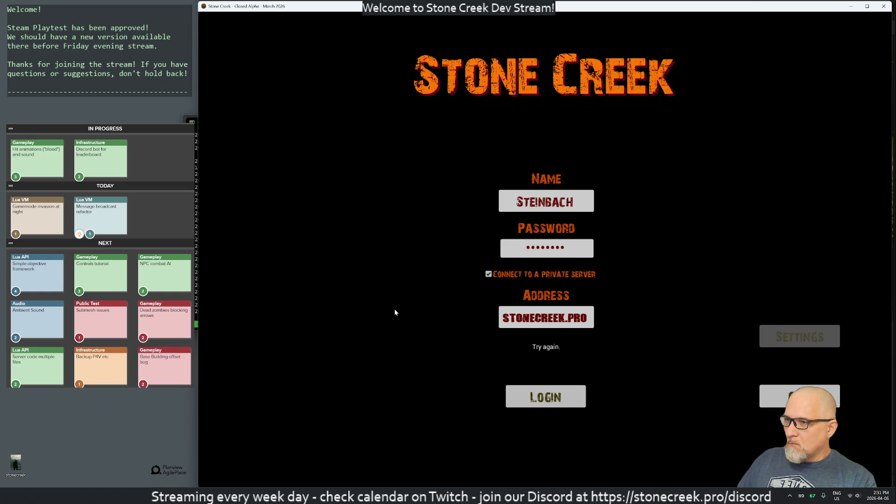
pyautogui.doubleClick(551, 247)
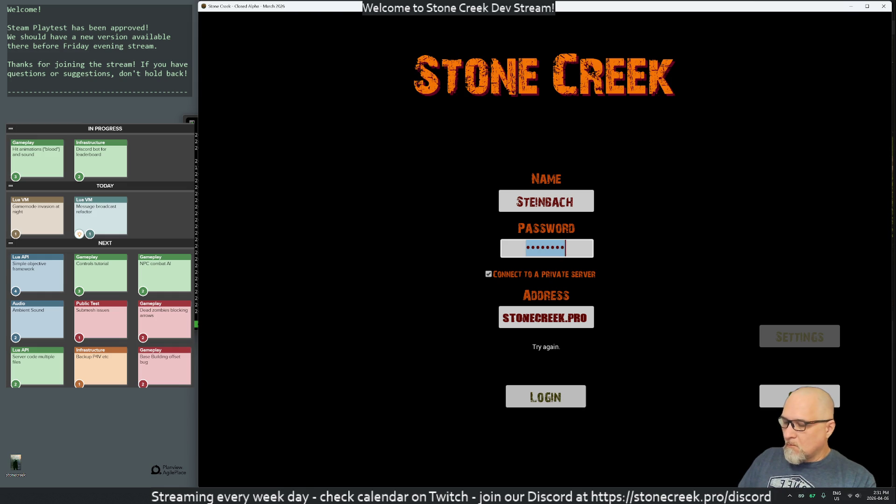
pyautogui.write('password')
pyautogui.press('Return')
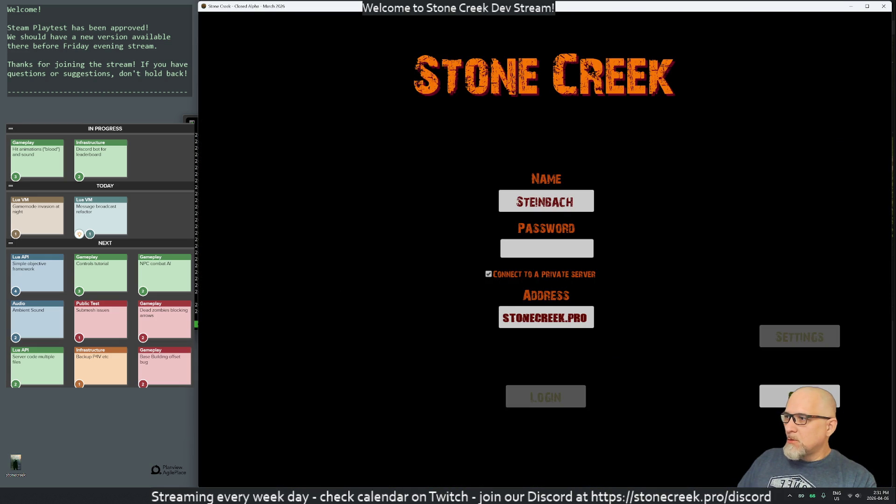
pyautogui.hotkey('alt', 'Tab')
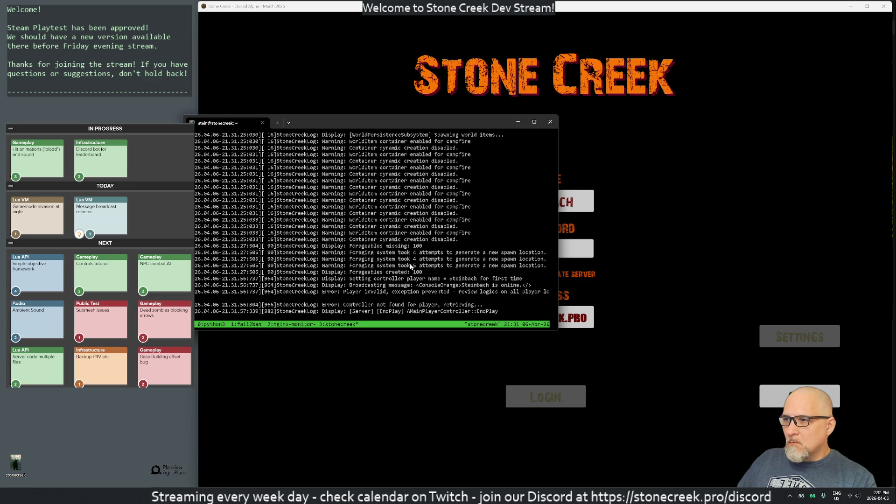
# Scroll the server log's controller error and EndPlay messages, then bring the game window forward
pyautogui.press('Down')
pyautogui.press('Down')
pyautogui.click(470, 385)
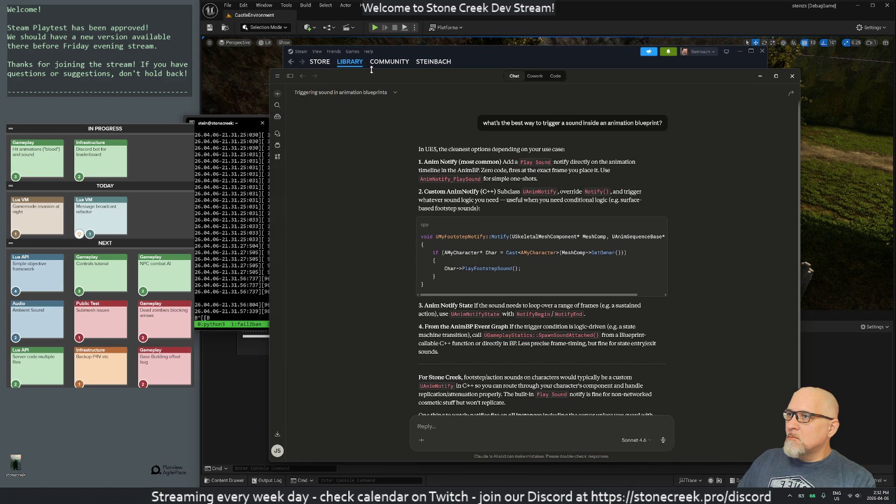
# In a new Claude chat, ask 'how do i use the perforce current revision inside my c++ source code?' and read the reply
pyautogui.click(277, 93)
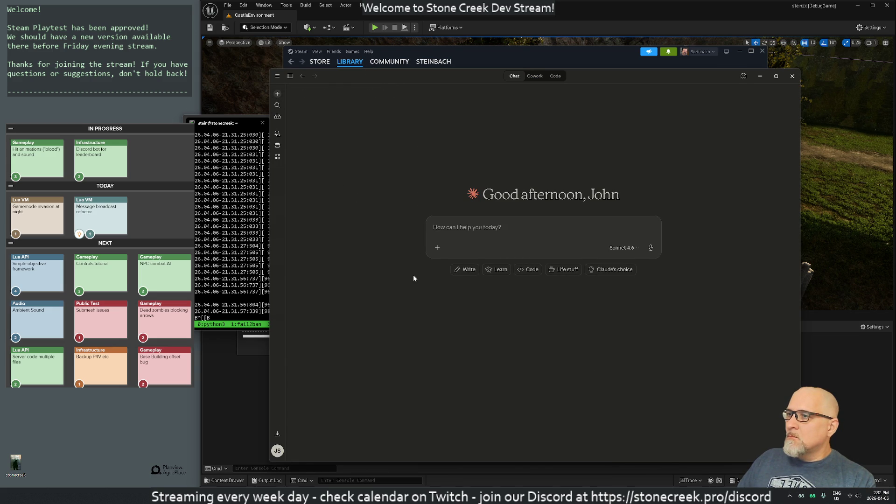
pyautogui.write('how do i use ')
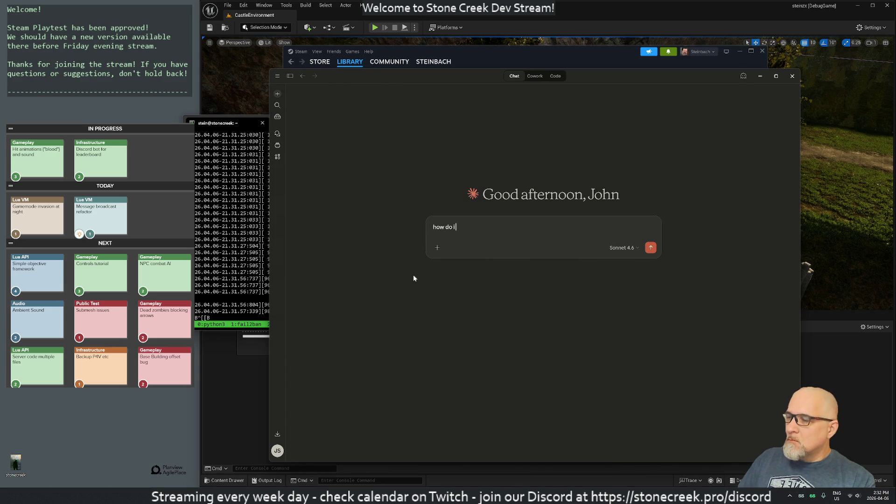
pyautogui.write('the perforce')
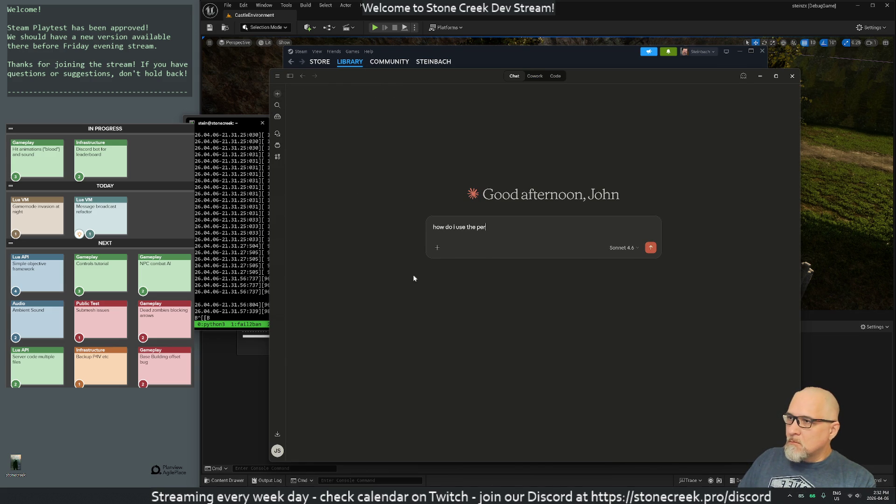
pyautogui.write(' current revisi')
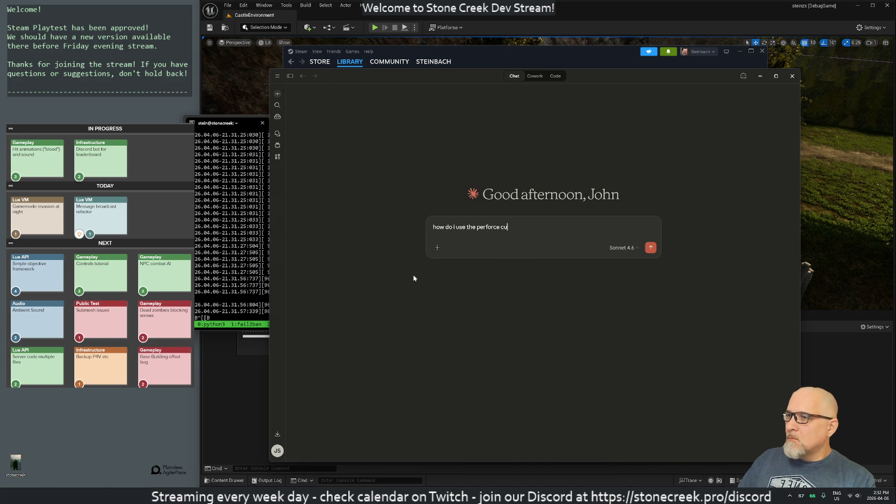
pyautogui.write('on')
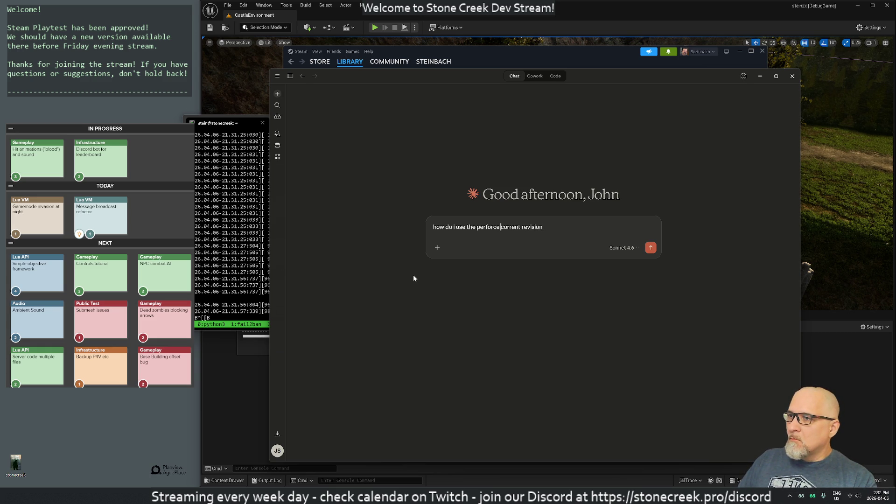
pyautogui.write('in')
pyautogui.write('side m')
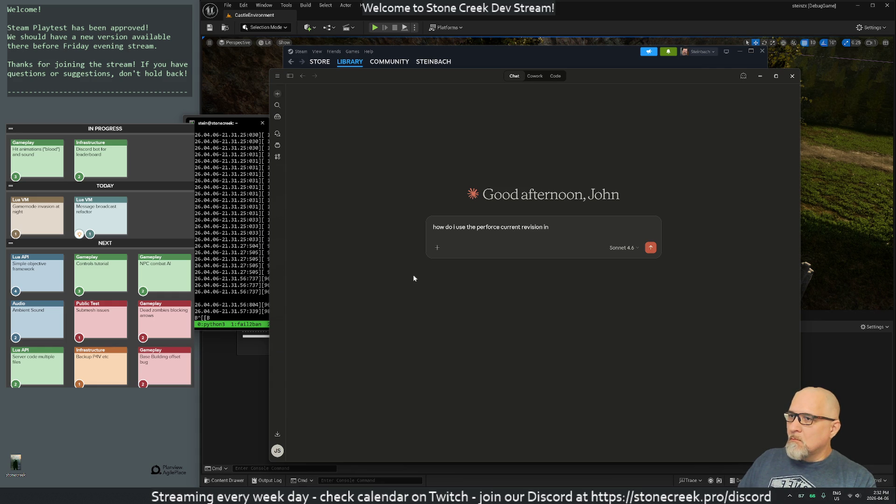
pyautogui.write('y c++ sour')
pyautogui.write('ce code?')
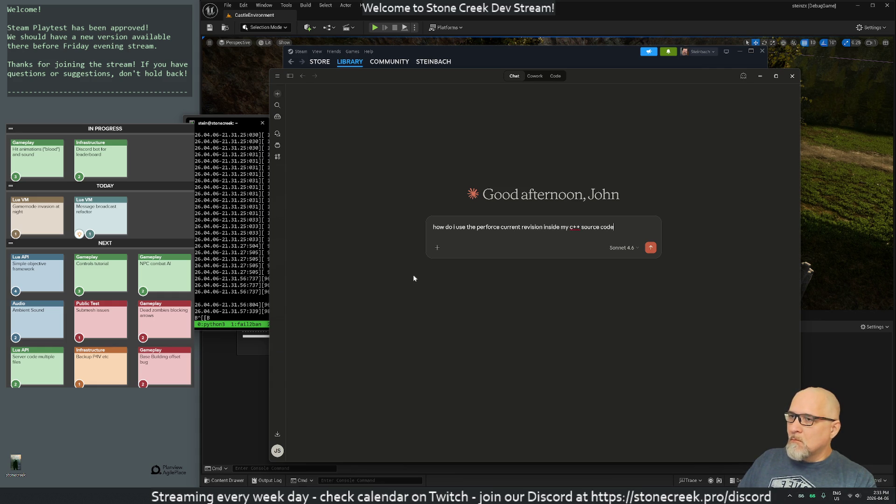
pyautogui.press('Return')
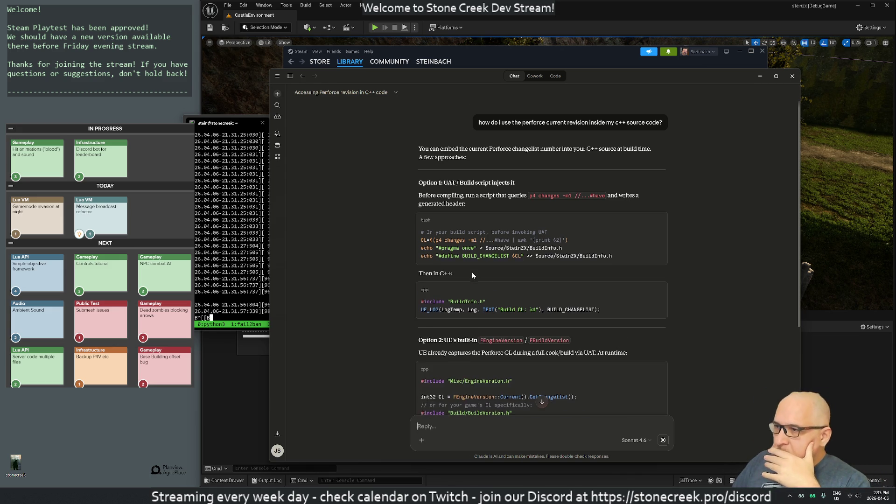
pyautogui.scroll(-3, 472, 272)
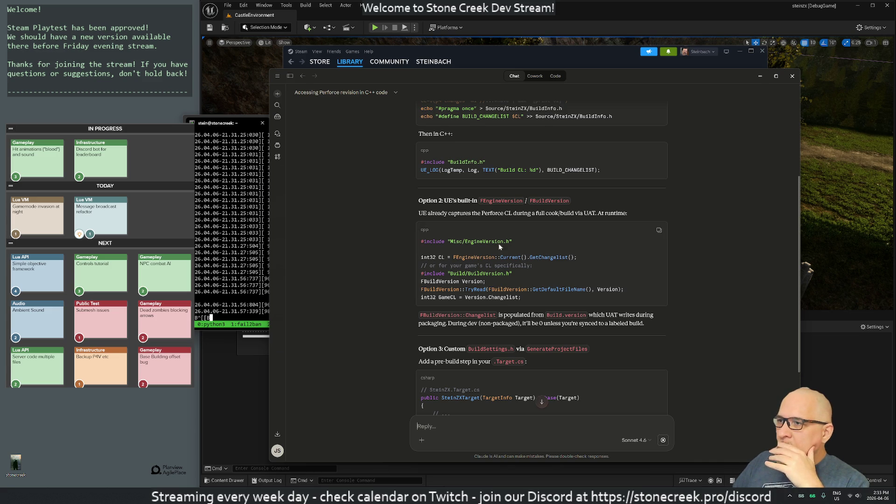
pyautogui.scroll(-2, 491, 263)
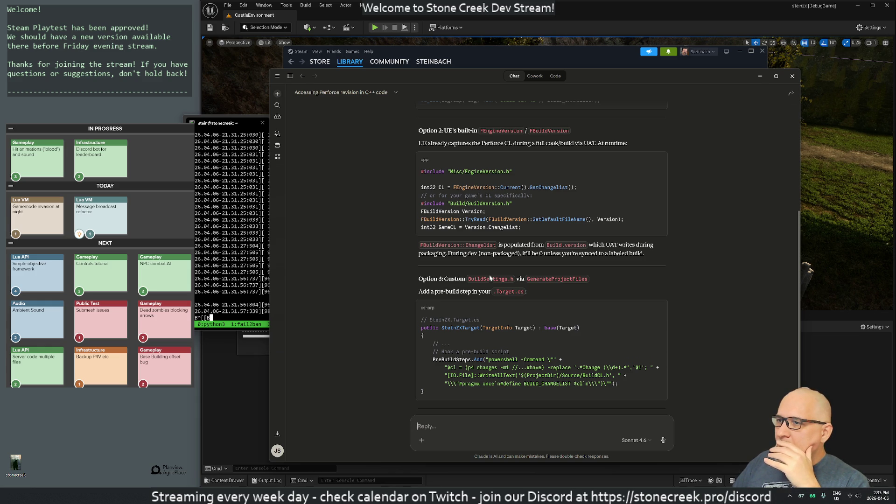
pyautogui.scroll(-3, 490, 278)
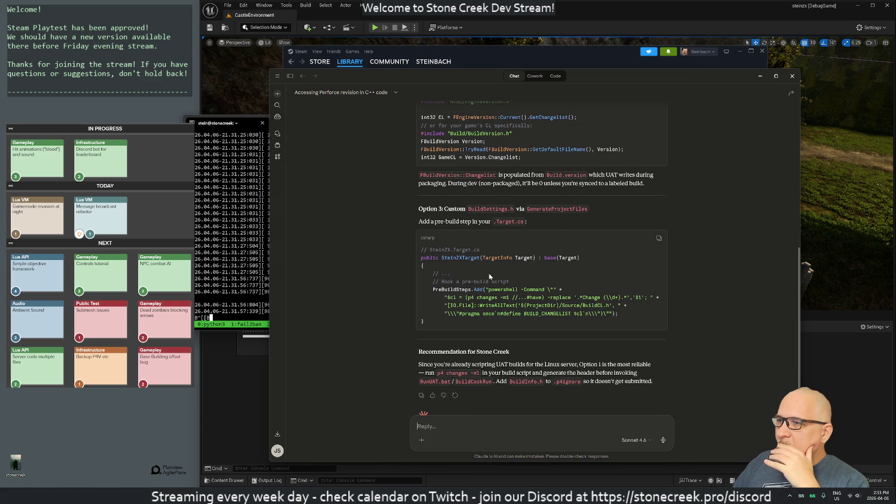
pyautogui.scroll(-2, 488, 273)
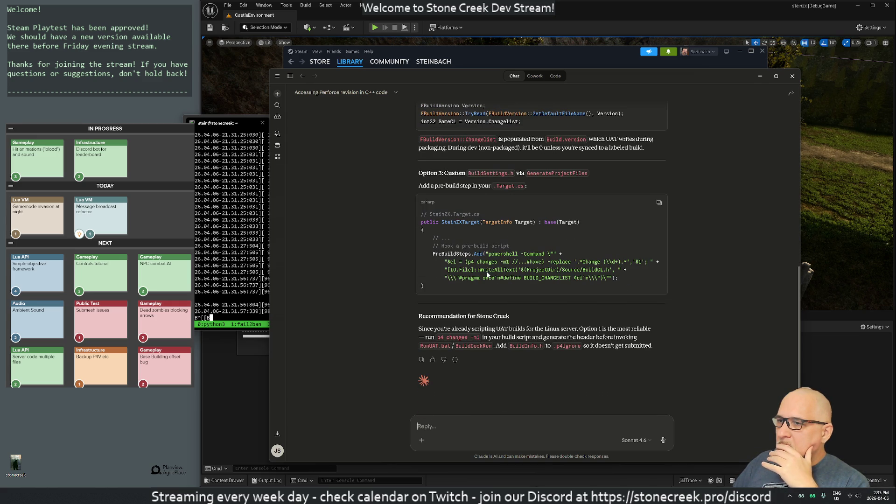
pyautogui.scroll(7, 488, 273)
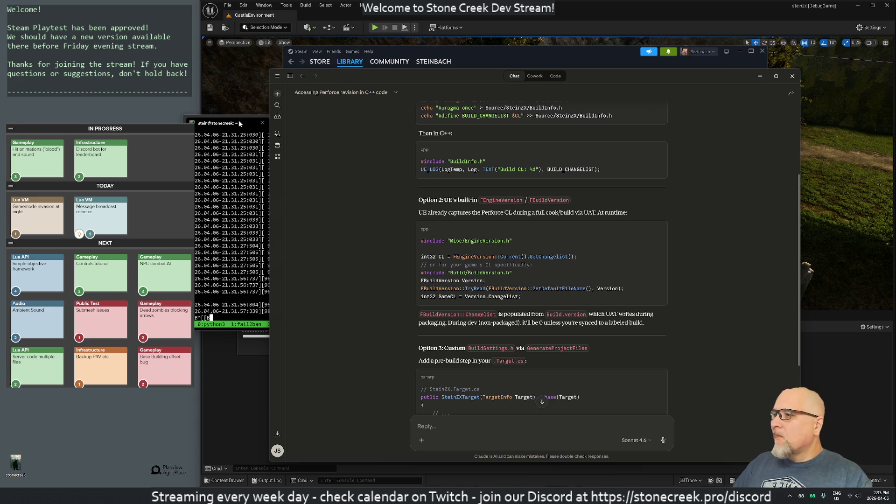
# Open Stone Creek Playtest's Steam properties and review the Updates and Installed Files pages
pyautogui.moveTo(555, 495)
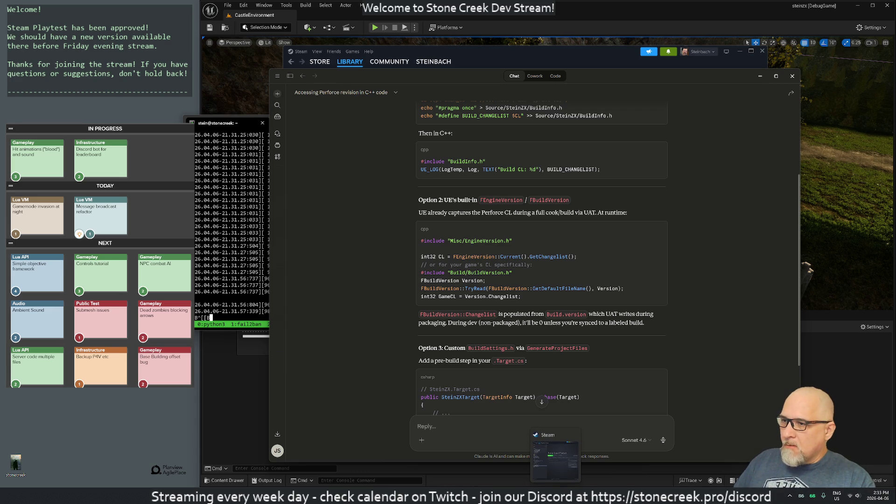
pyautogui.click(551, 462)
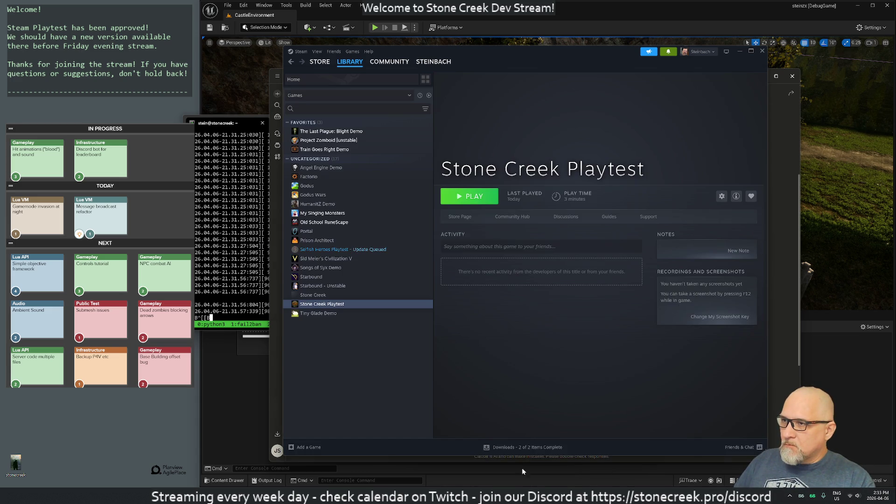
pyautogui.click(721, 196)
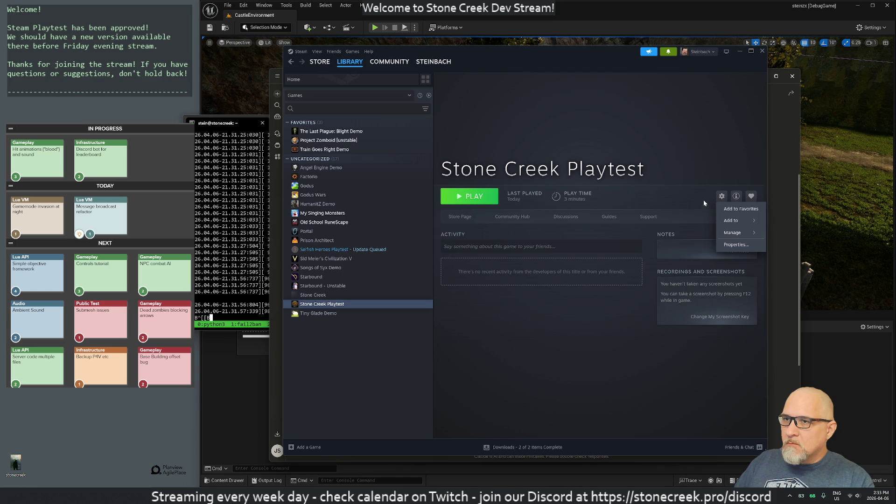
pyautogui.click(734, 246)
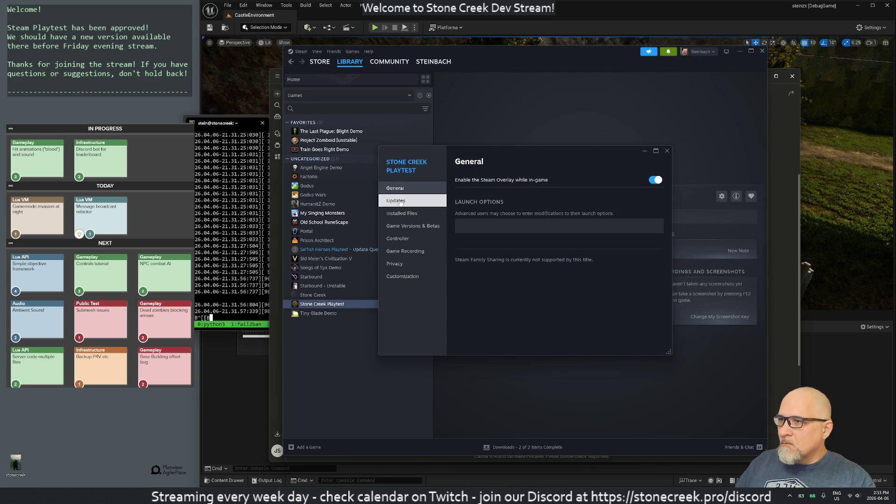
pyautogui.click(398, 201)
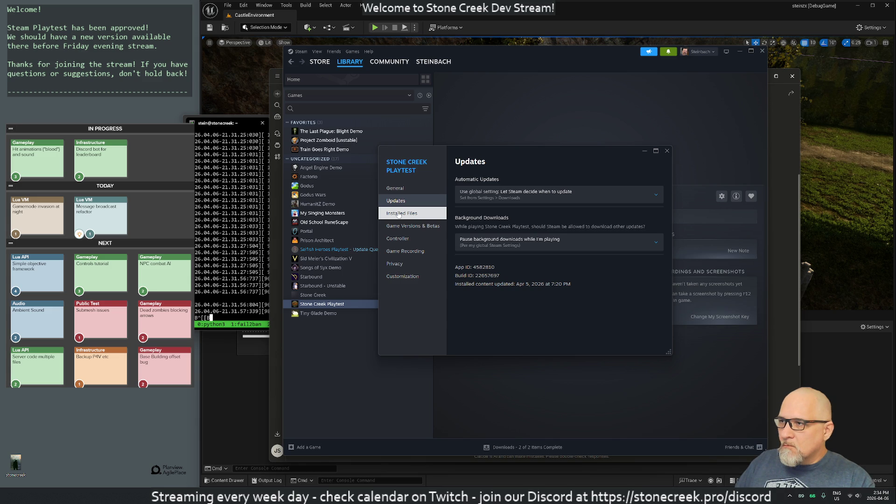
pyautogui.click(399, 214)
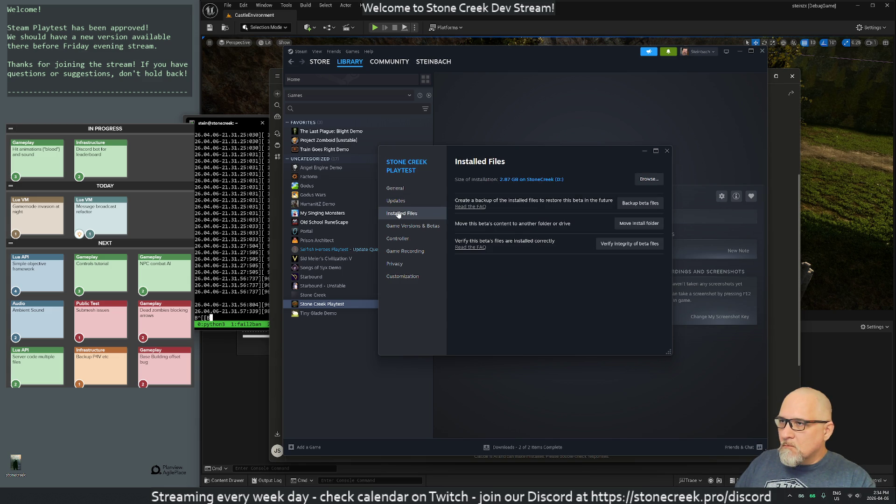
# Check the automatic update choices without changing them, close the properties, and close Steam
pyautogui.click(395, 188)
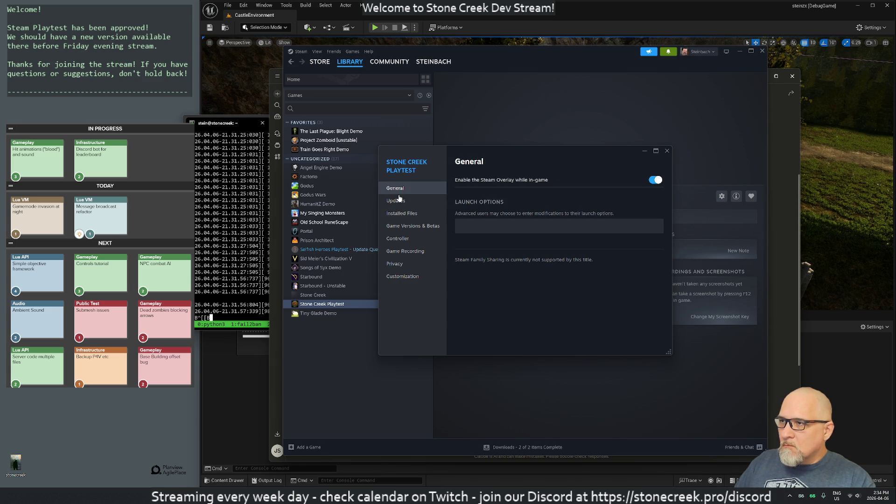
pyautogui.click(399, 201)
pyautogui.click(528, 196)
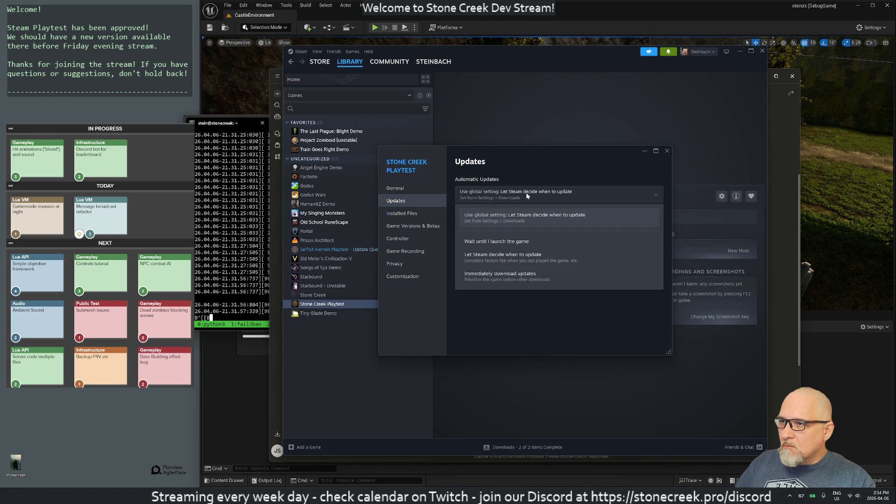
pyautogui.click(527, 196)
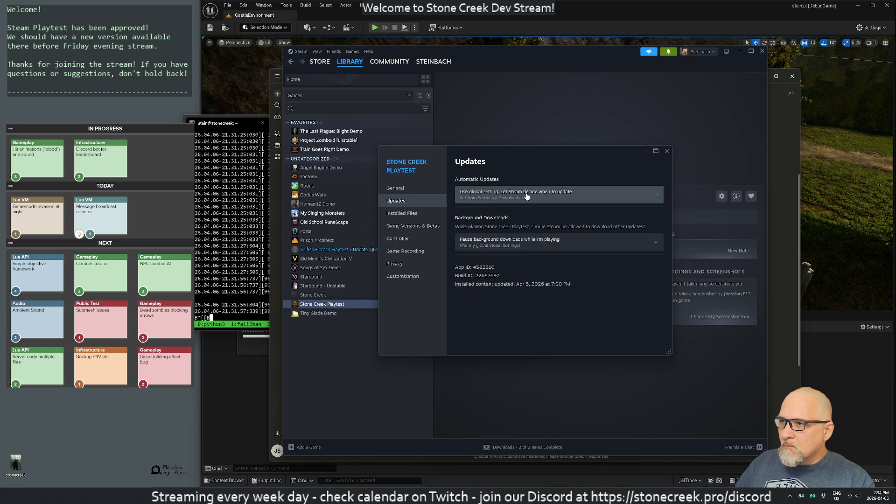
pyautogui.click(667, 150)
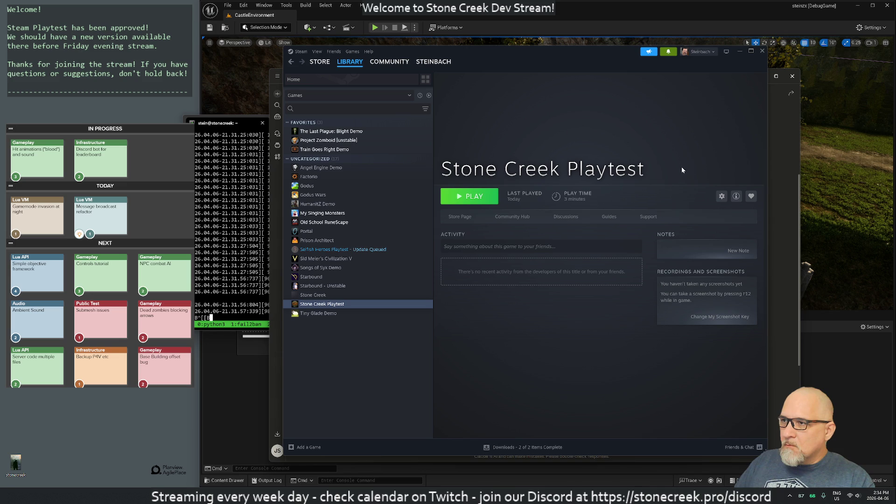
pyautogui.click(762, 53)
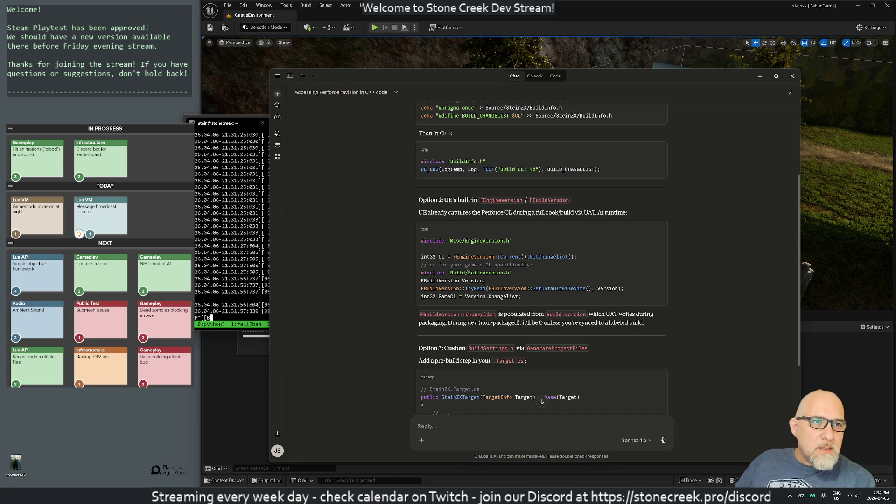
# Find the Check version card by searching 'version' and drag it into the Active column's Blocked lane
pyautogui.hotkey('alt', 'Tab')
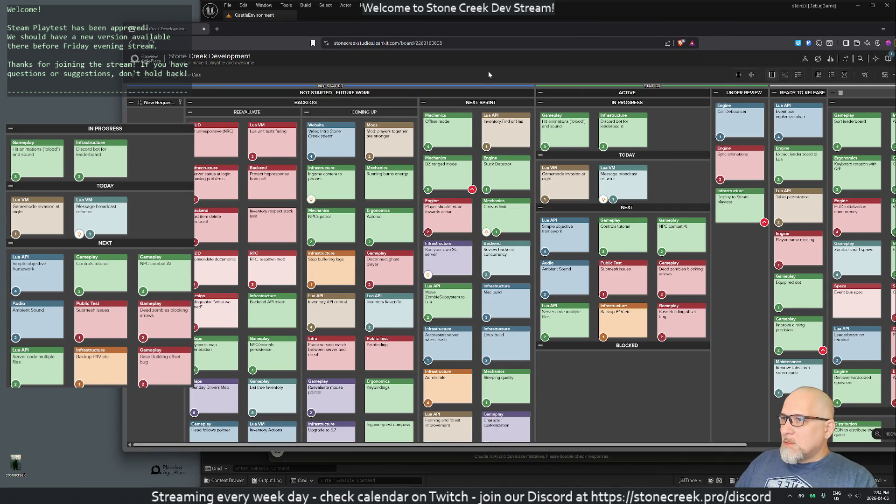
pyautogui.hotkey('ctrl', 'f')
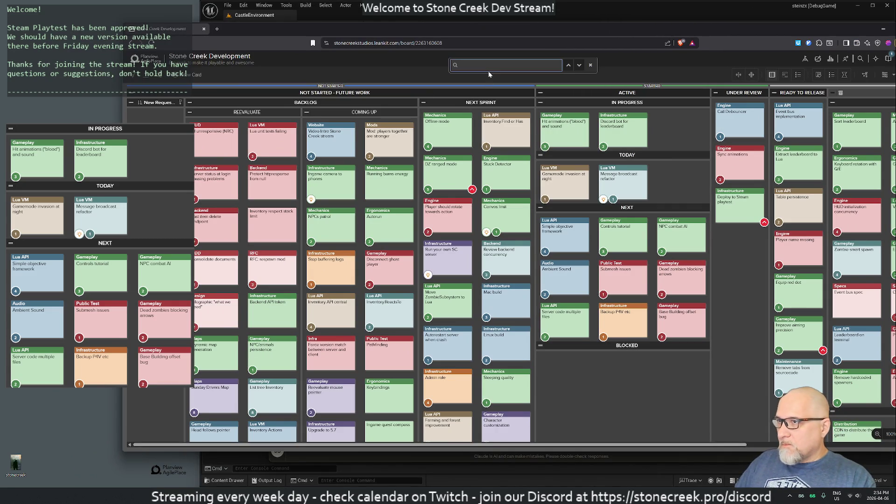
pyautogui.write('ion')
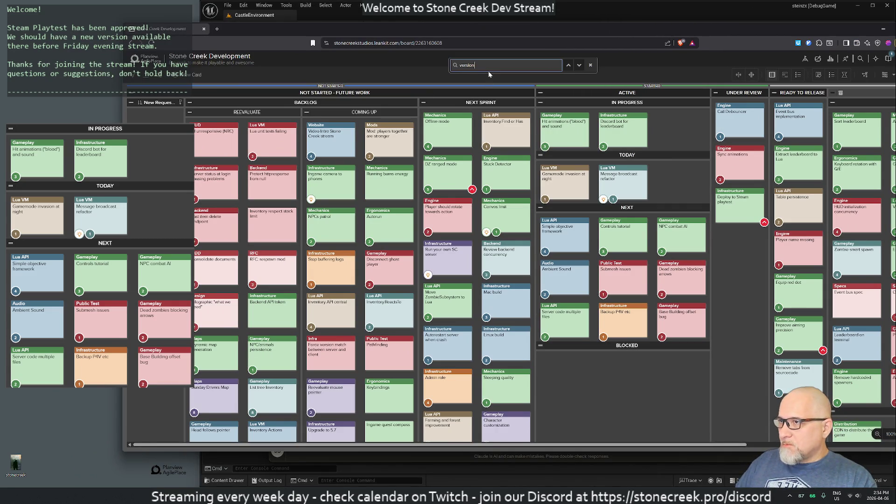
pyautogui.press('Return')
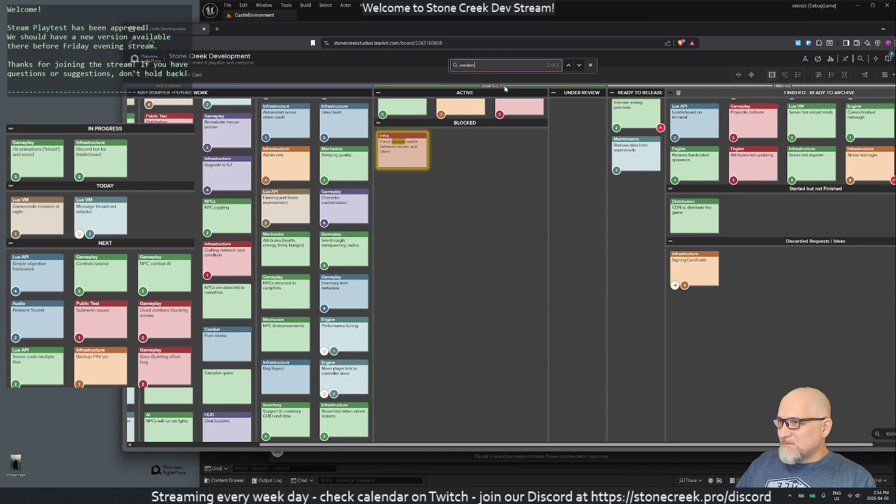
pyautogui.click(568, 66)
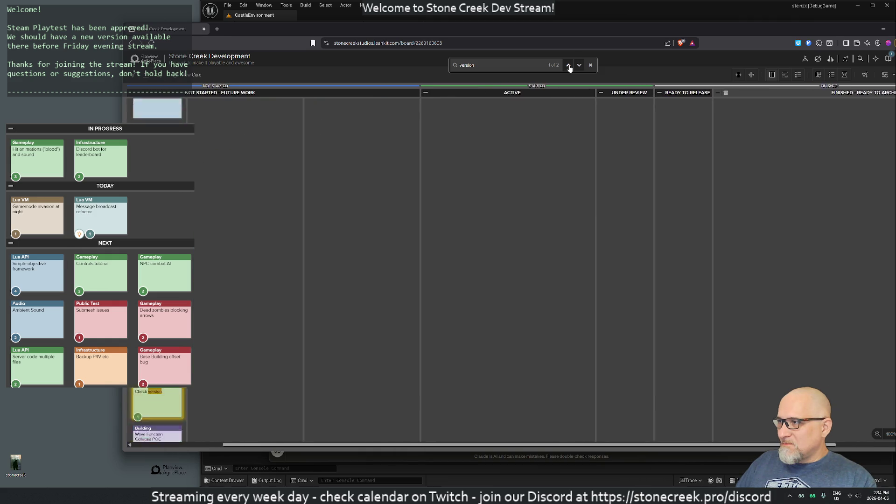
pyautogui.moveTo(156, 419)
pyautogui.mouseDown()
pyautogui.moveTo(465, 154)
pyautogui.moveTo(479, 191)
pyautogui.mouseUp()
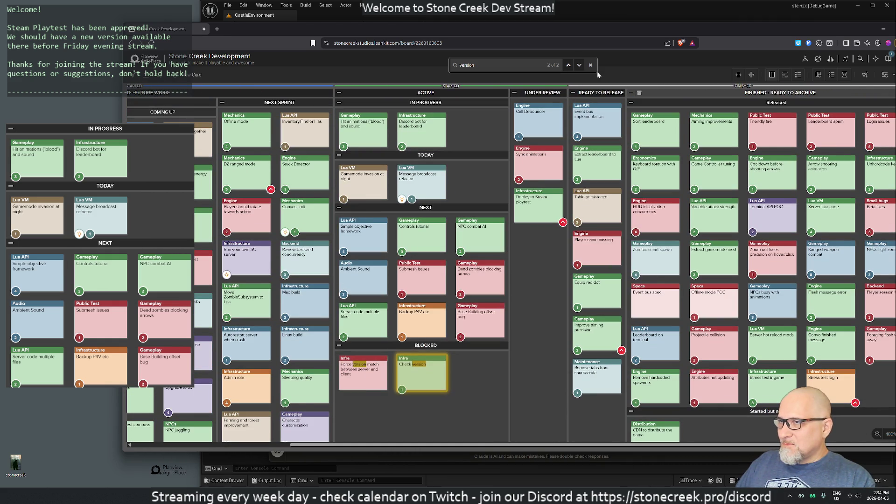
pyautogui.click(591, 65)
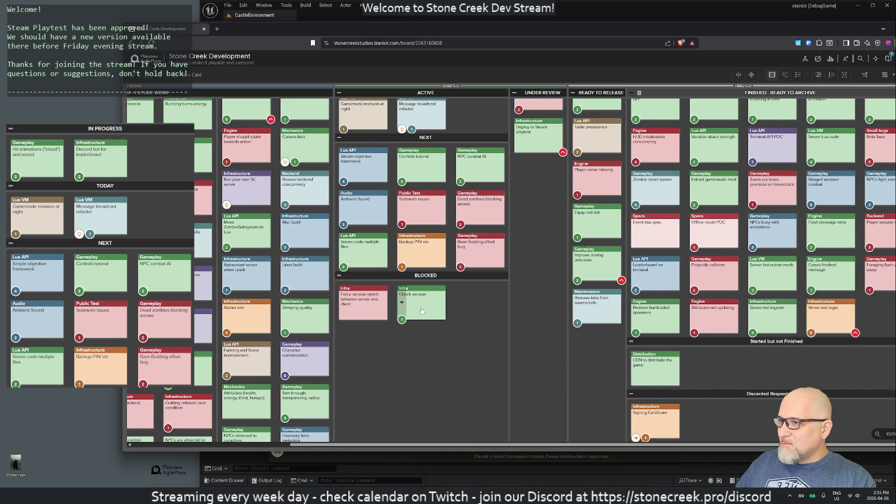
# Review the details and history of the Check version and Force version match cards
pyautogui.click(421, 306)
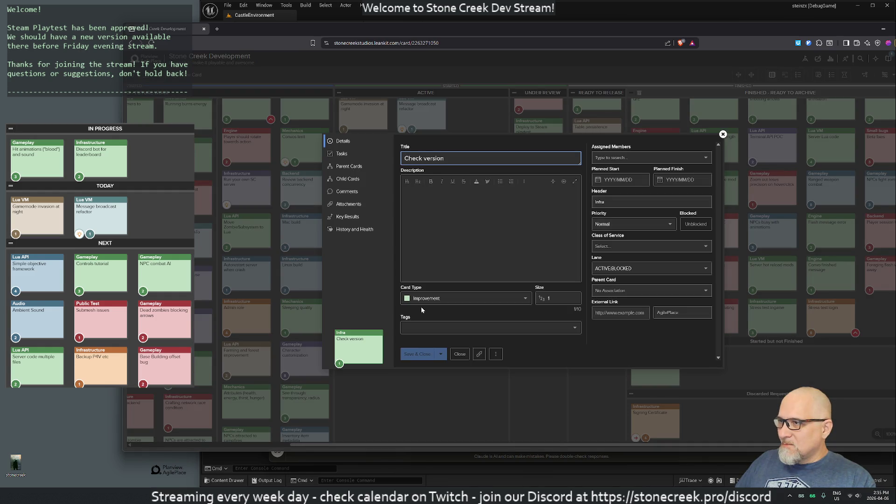
pyautogui.click(353, 229)
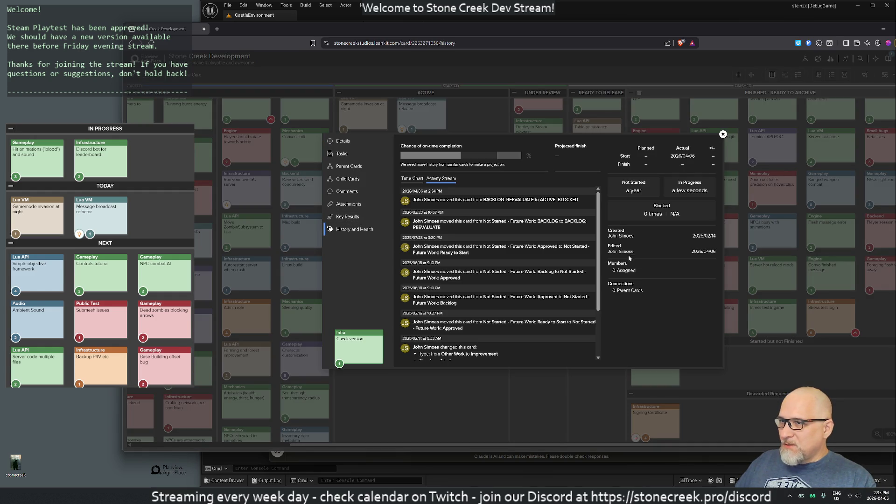
pyautogui.click(722, 135)
pyautogui.click(351, 310)
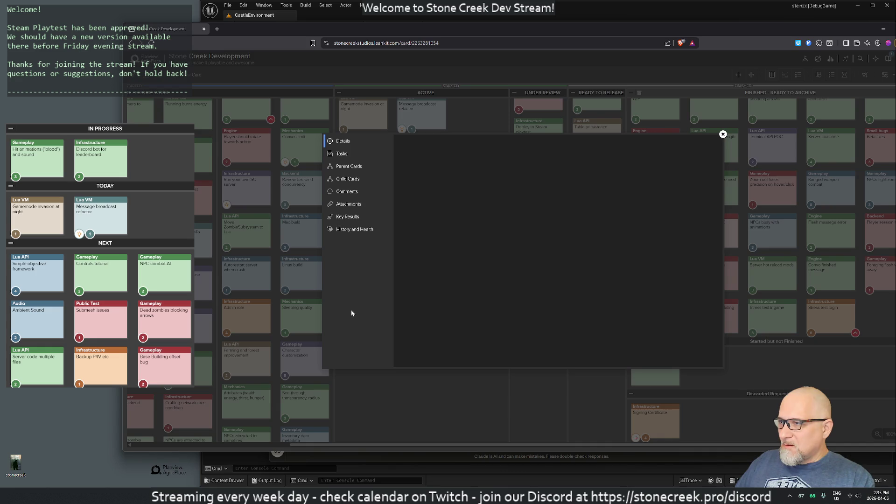
pyautogui.click(359, 230)
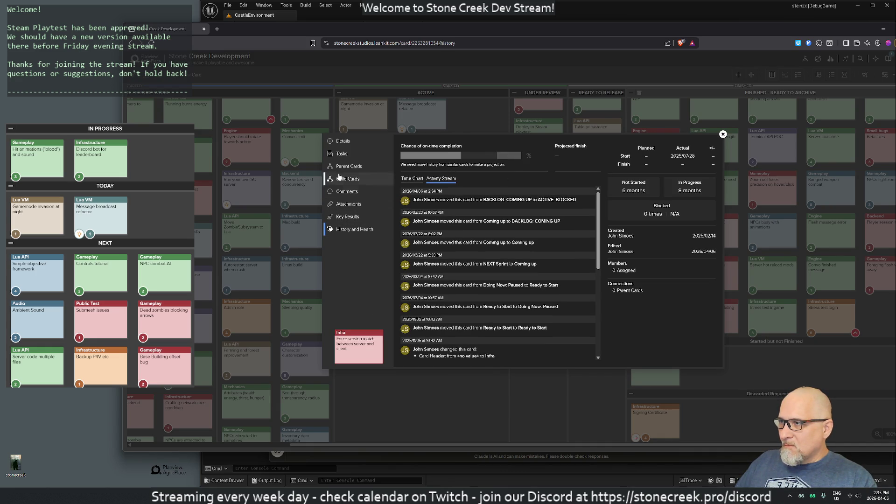
pyautogui.click(343, 141)
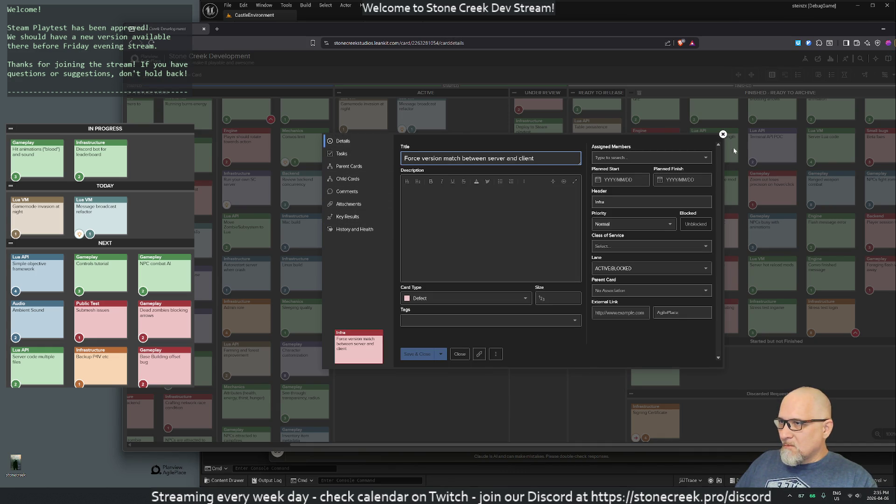
pyautogui.click(722, 135)
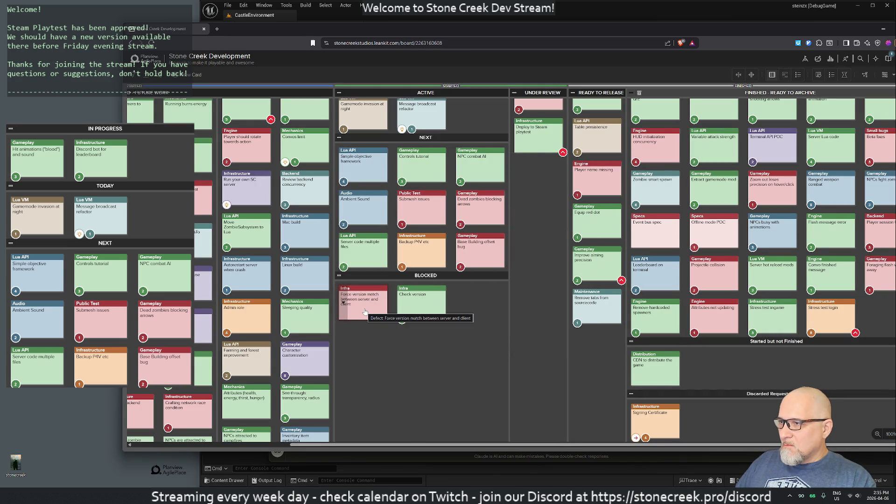
# Add the description 'And force match between client and server.' to Check version and save
pyautogui.click(420, 304)
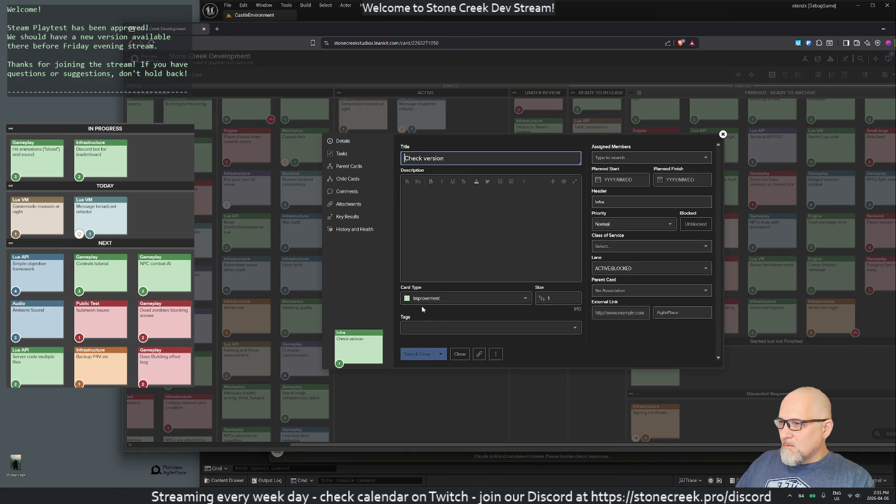
pyautogui.click(407, 191)
pyautogui.write('And force match between client and serv')
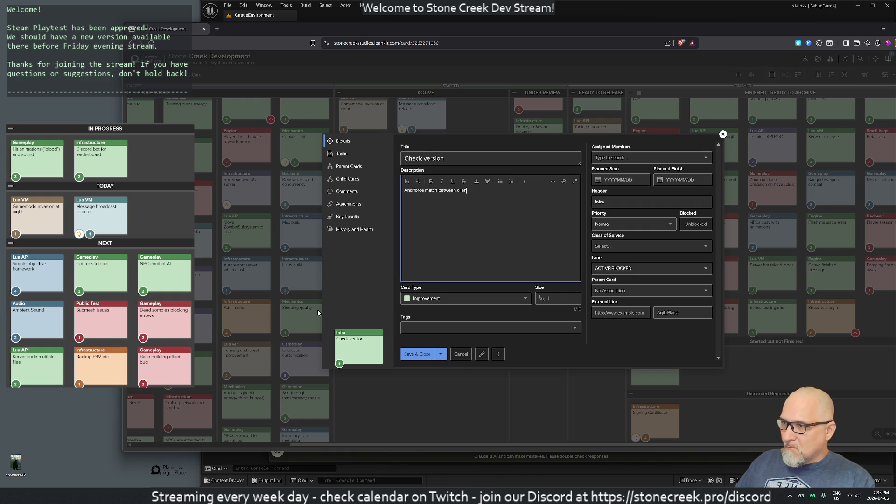
pyautogui.write('er.')
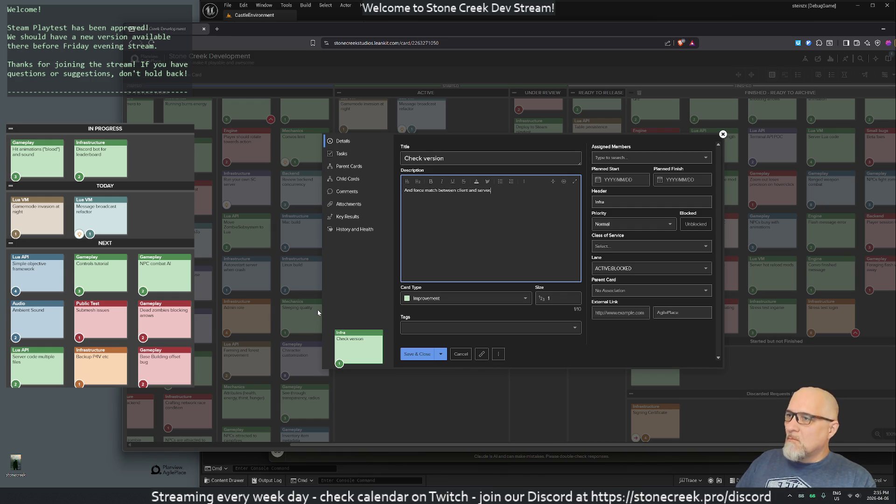
pyautogui.click(417, 353)
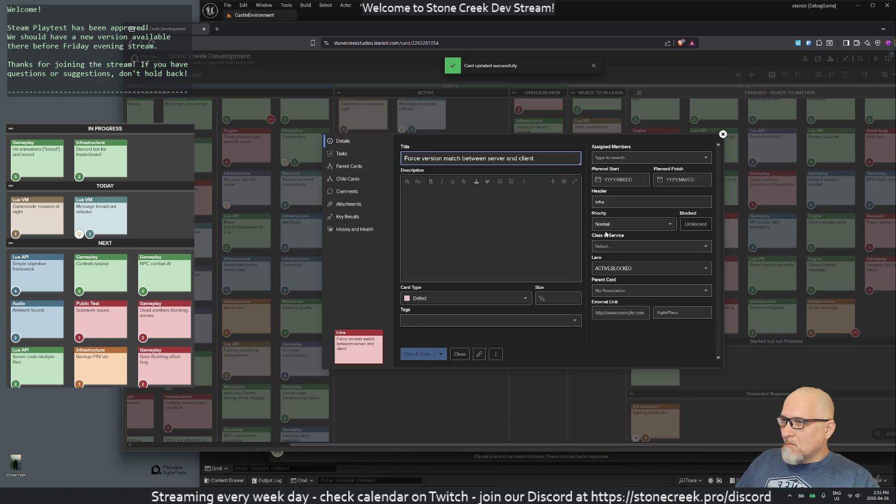
pyautogui.click(722, 135)
pyautogui.rightClick(365, 310)
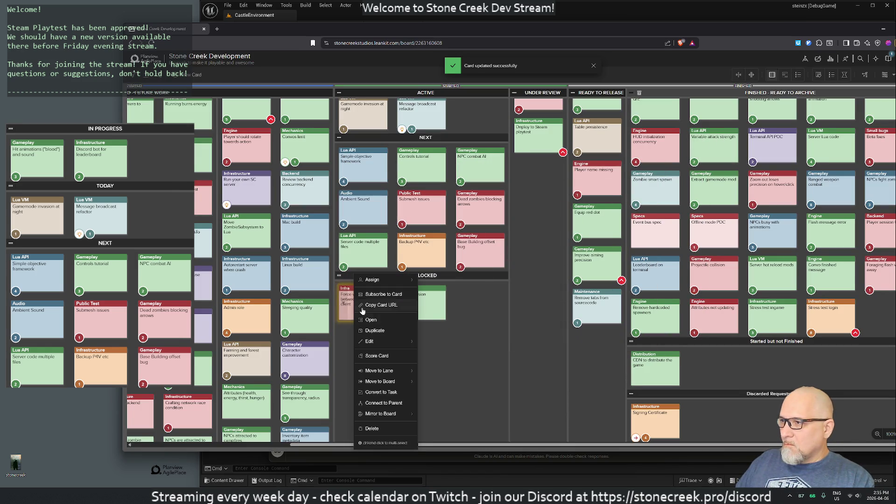
# Delete Force version match, move Discord bot to Today, put Check version first In Progress, close LeanKit
pyautogui.click(400, 422)
pyautogui.click(592, 272)
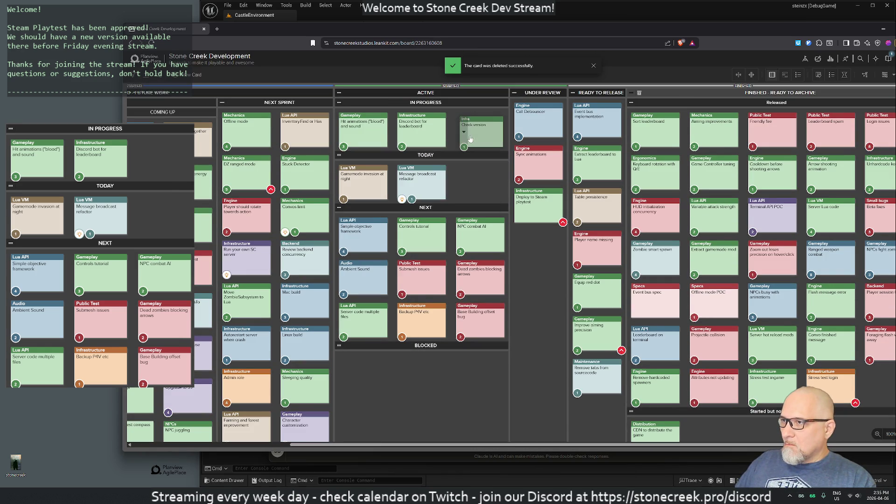
pyautogui.moveTo(424, 140); pyautogui.dragTo(466, 186)
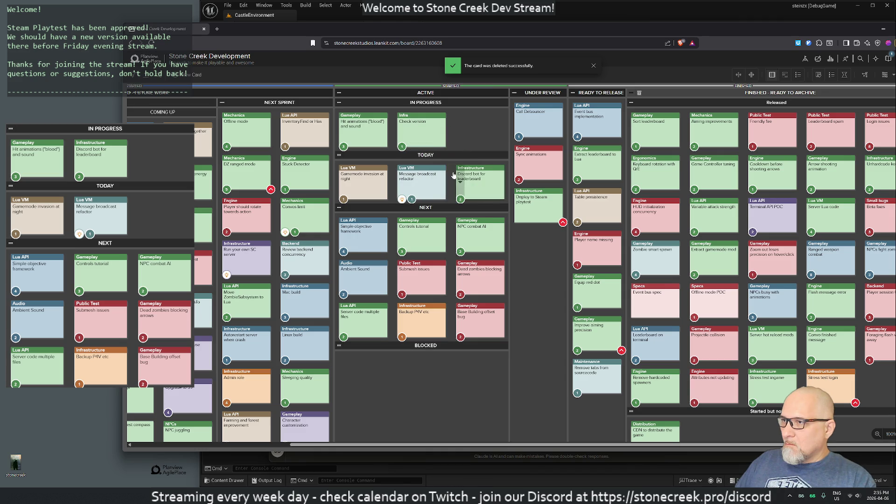
pyautogui.moveTo(383, 123); pyautogui.dragTo(423, 125)
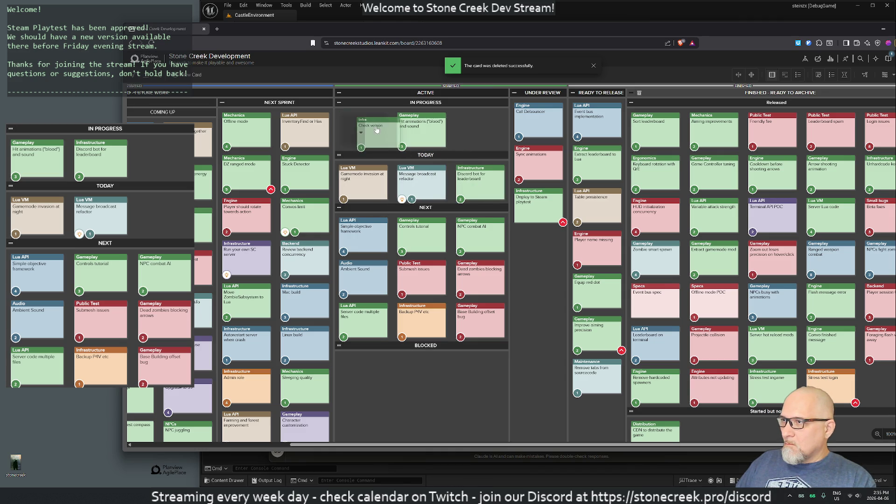
pyautogui.click(204, 29)
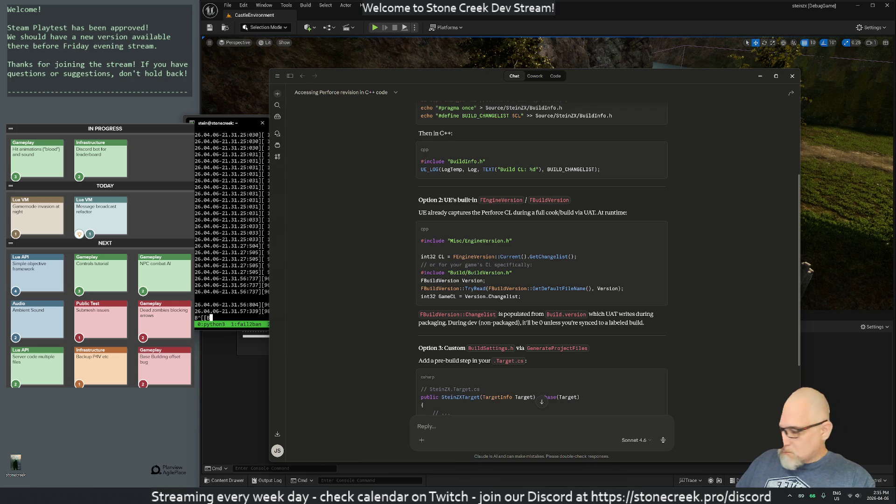
pyautogui.press('super+shift+s')
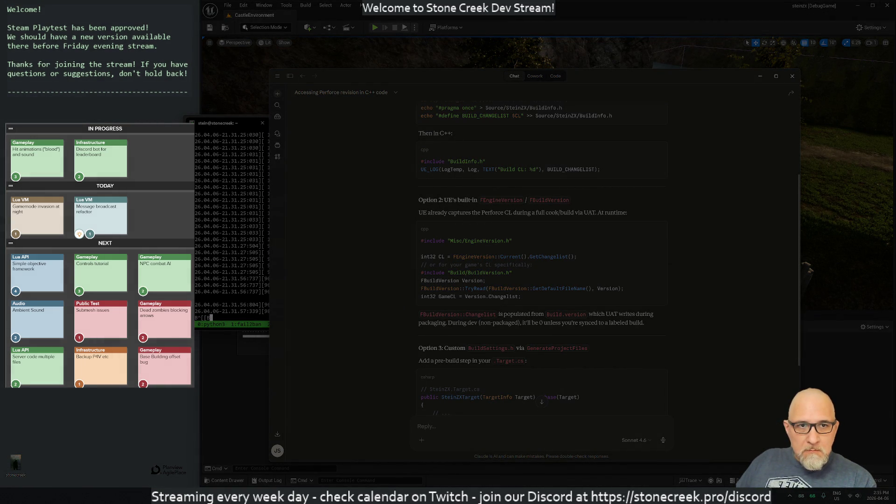
pyautogui.press('Escape')
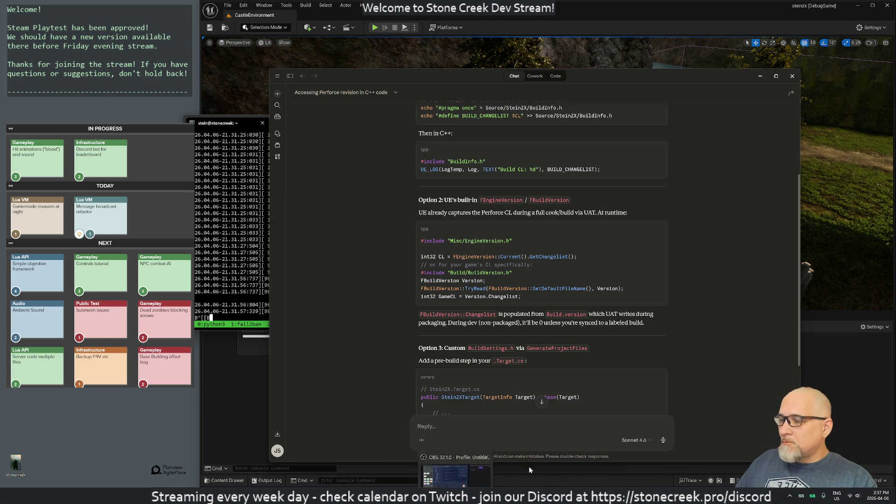
pyautogui.press('super')
# Launch Steam and select the Stone Creek Playtest page
pyautogui.write('ste')
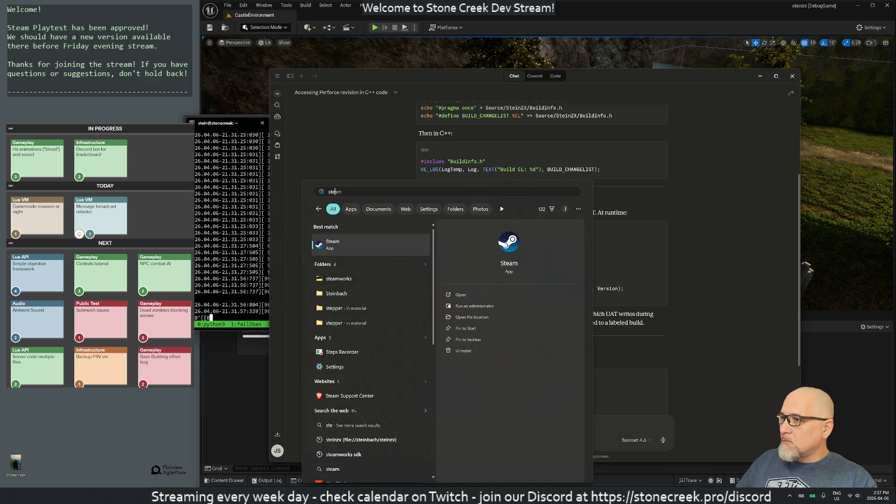
pyautogui.press('Return')
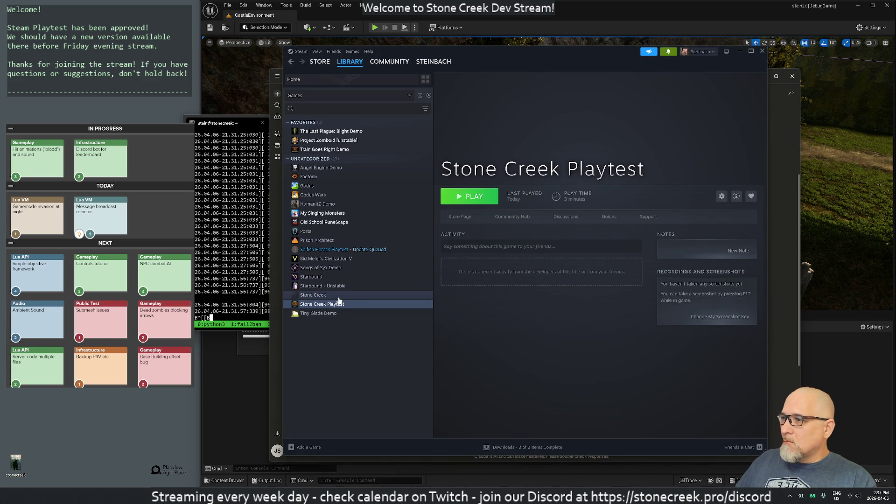
pyautogui.click(322, 296)
pyautogui.click(321, 304)
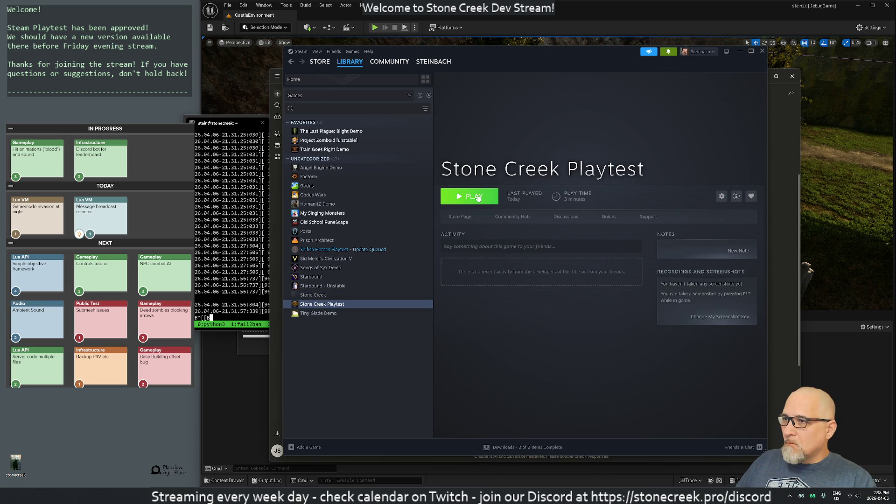
# Review the playtest's Updates and Game Versions & Betas properties, then exit Steam from the tray
pyautogui.click(721, 196)
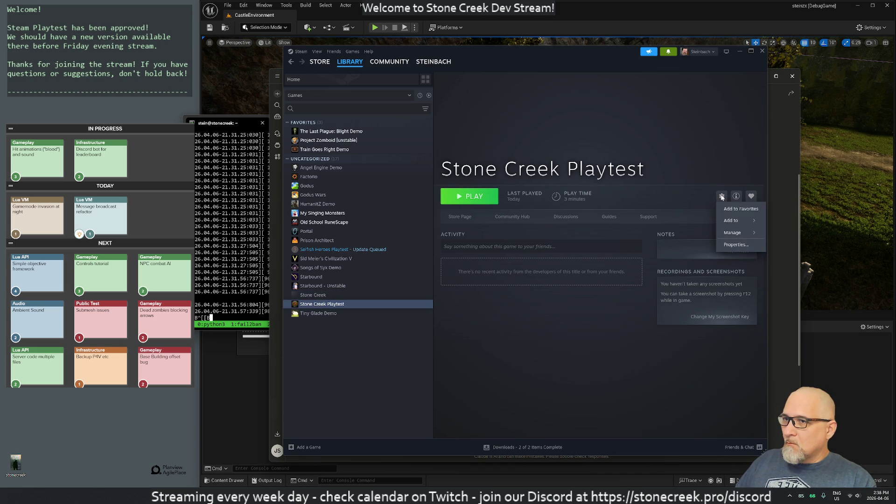
pyautogui.moveTo(736, 237)
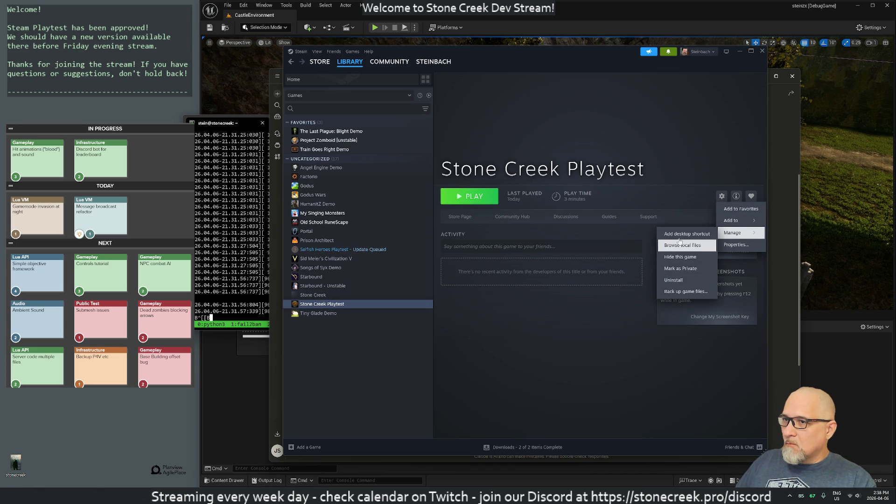
pyautogui.click(736, 245)
pyautogui.click(402, 200)
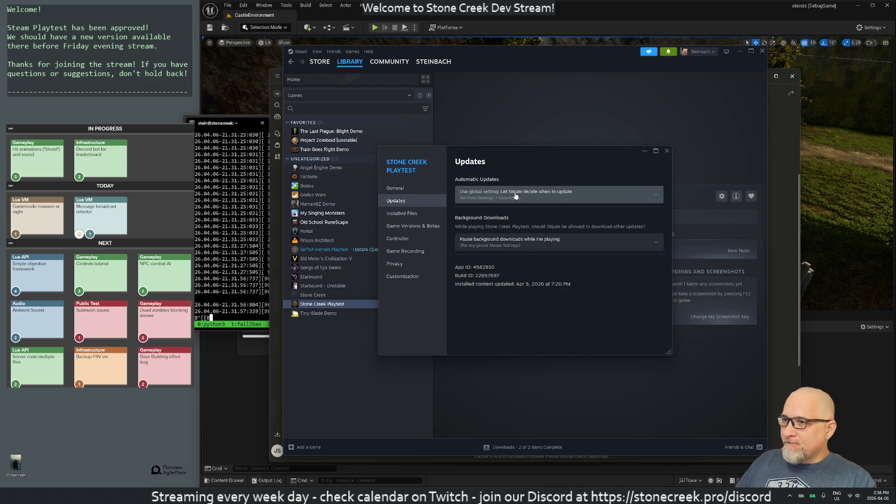
pyautogui.click(405, 226)
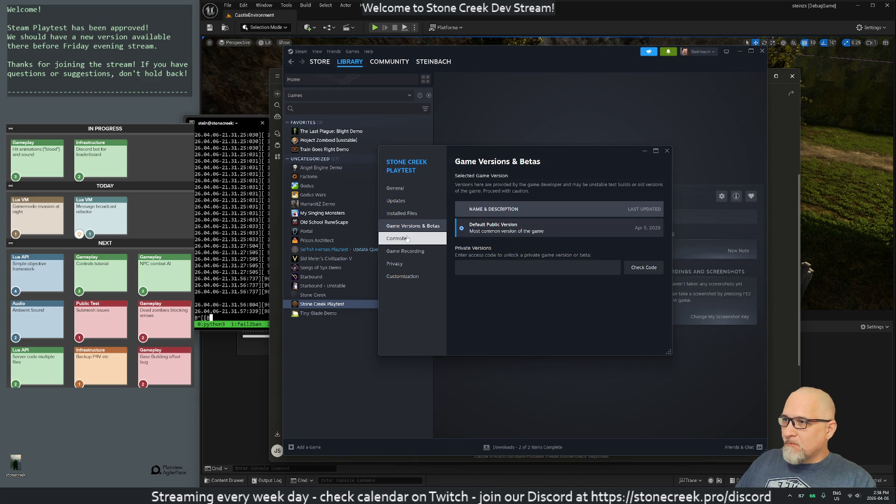
pyautogui.click(667, 151)
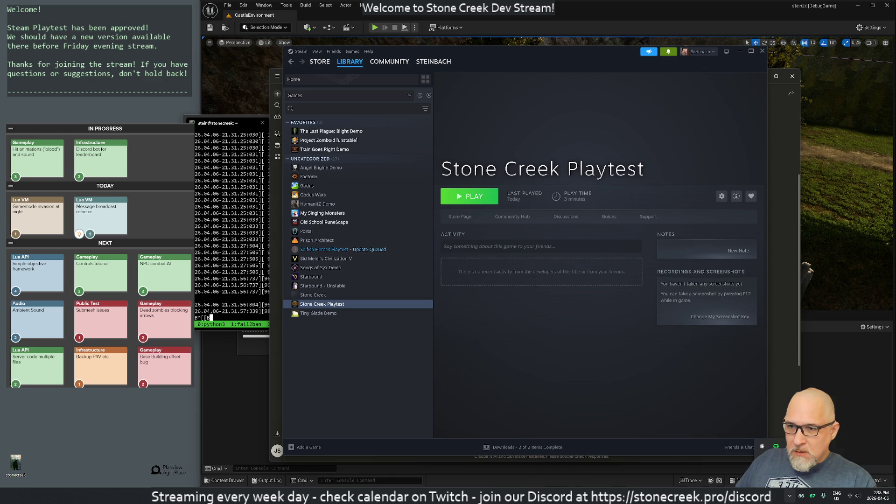
pyautogui.rightClick(803, 447)
pyautogui.click(840, 394)
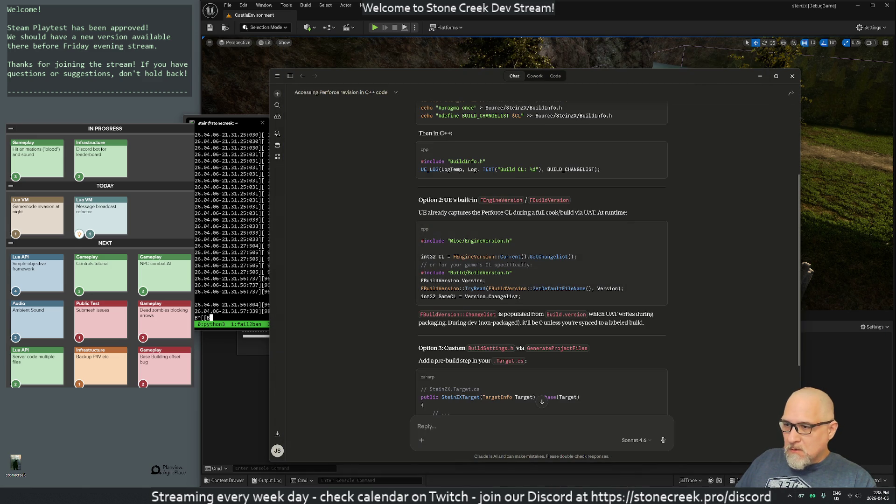
# Relaunch Steam from the Windows search
pyautogui.press('super')
pyautogui.write('spotify')
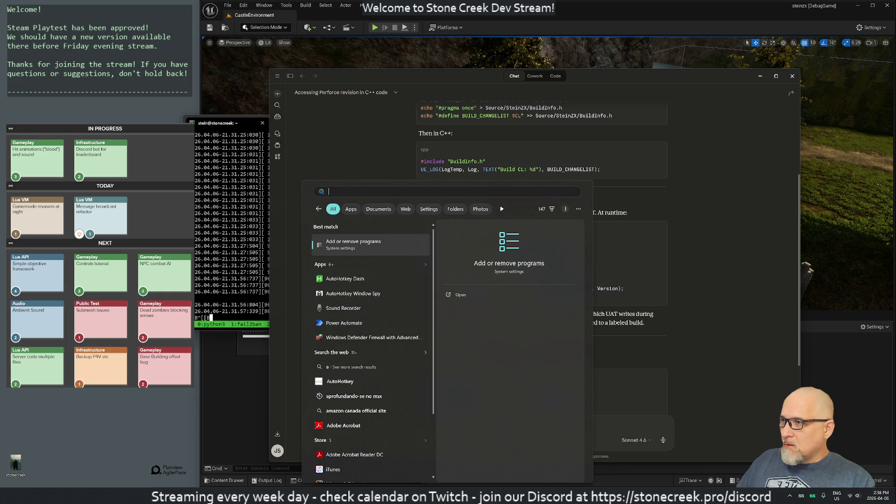
pyautogui.write('te')
pyautogui.press('Return')
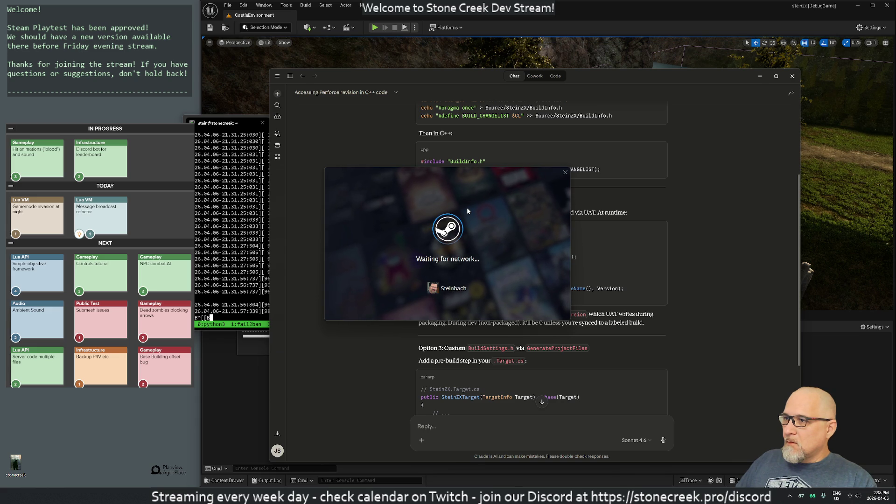
# Detach from the server's tmux session with Ctrl+B D and exit the SSH login
pyautogui.click(248, 129)
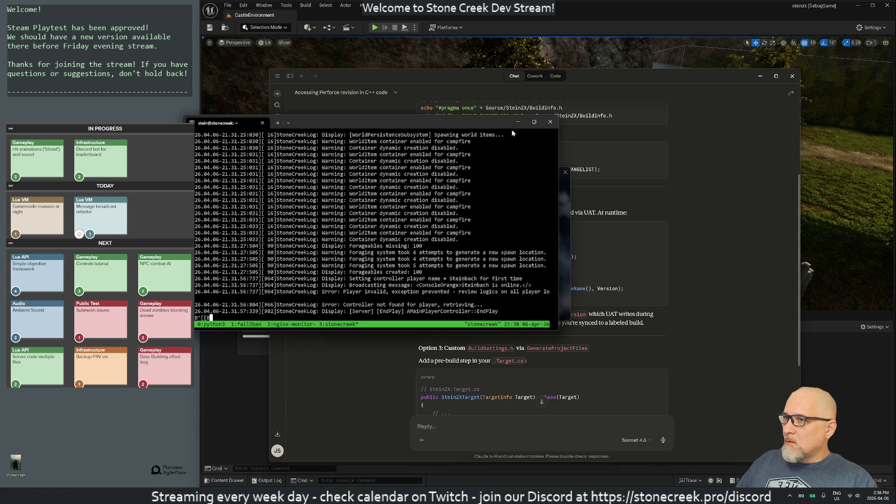
pyautogui.hotkey('ctrl', 'b')
pyautogui.write('d')
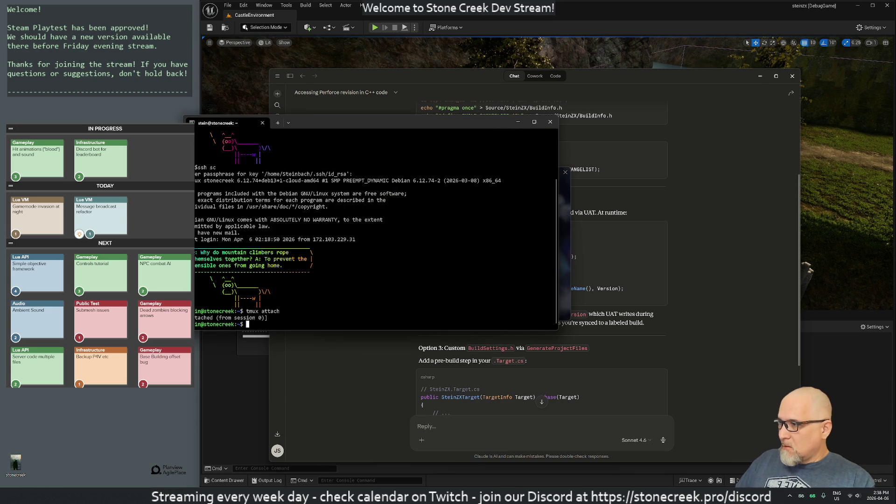
pyautogui.write('e')
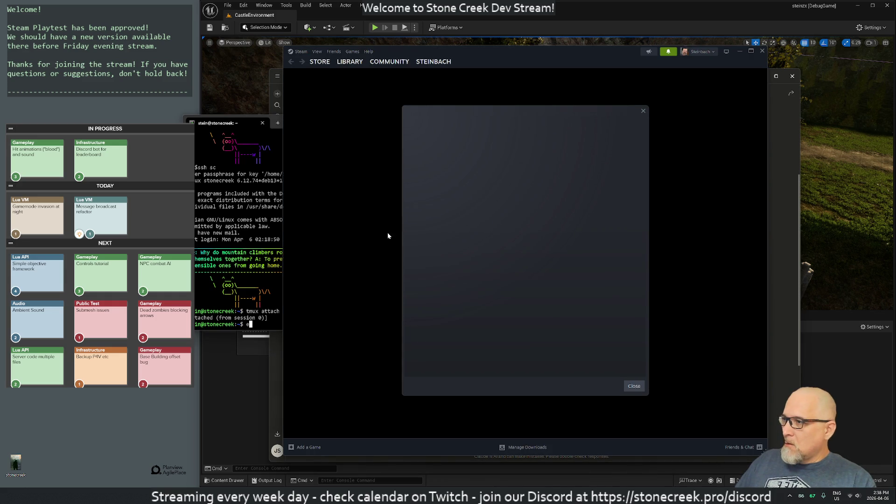
pyautogui.click(262, 279)
pyautogui.write('xit')
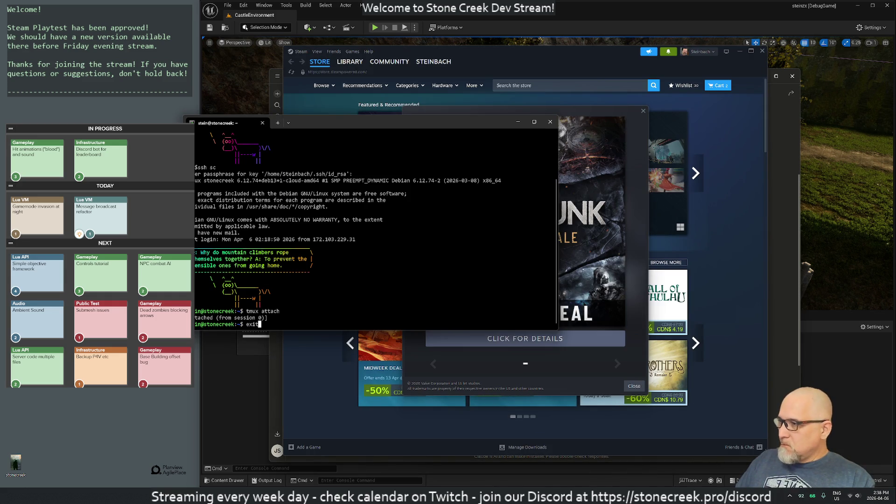
pyautogui.press('Return')
pyautogui.write('t')
pyautogui.press('Return')
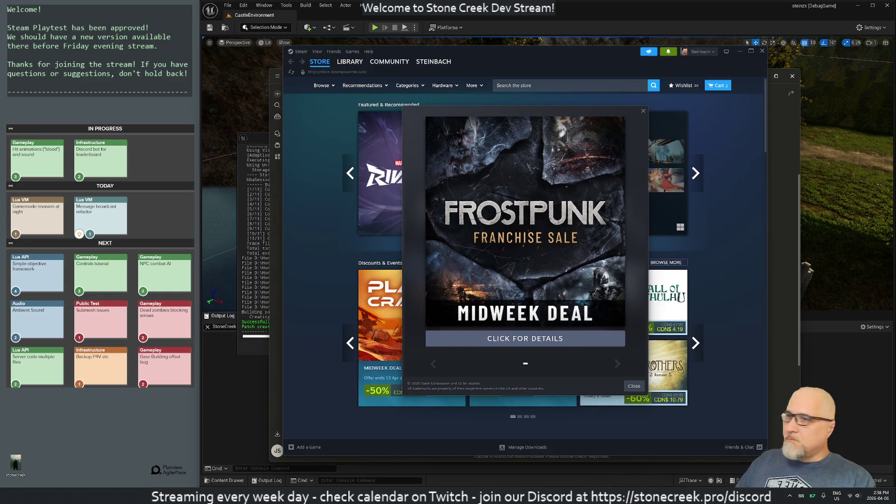
# Dismiss the Frostpunk sale pop-up and play Stone Creek Playtest from the Library
pyautogui.click(642, 111)
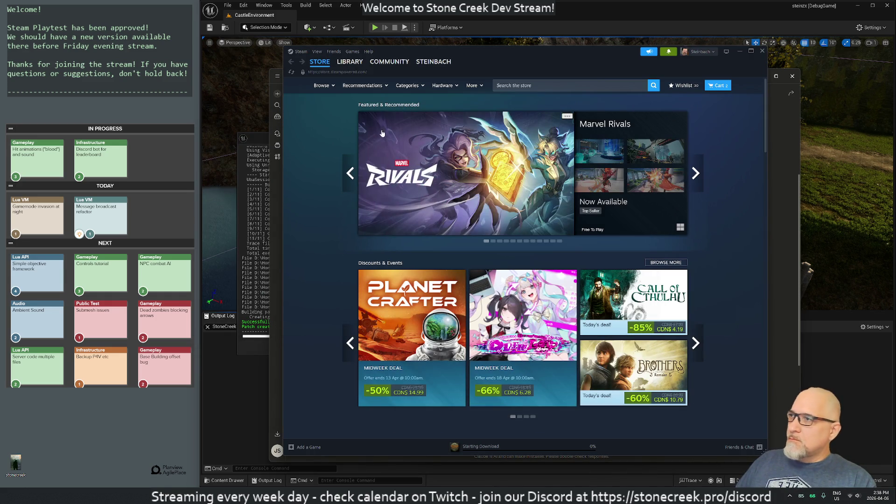
pyautogui.click(350, 62)
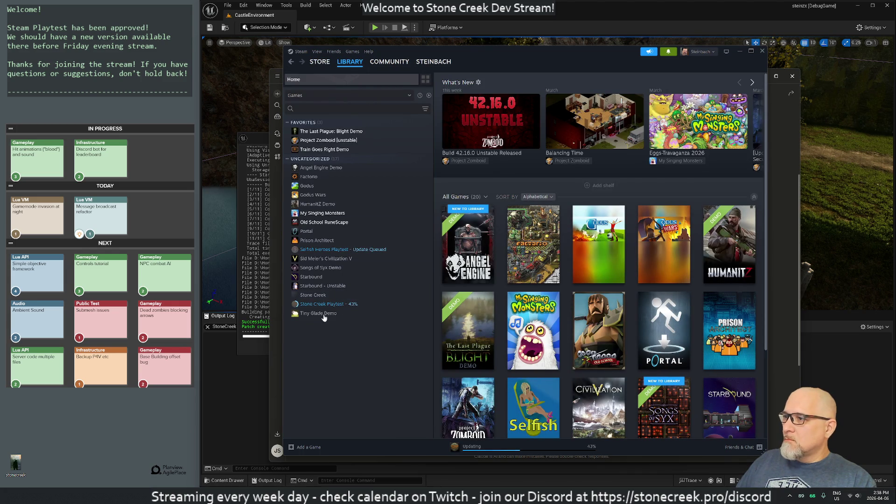
pyautogui.click(321, 305)
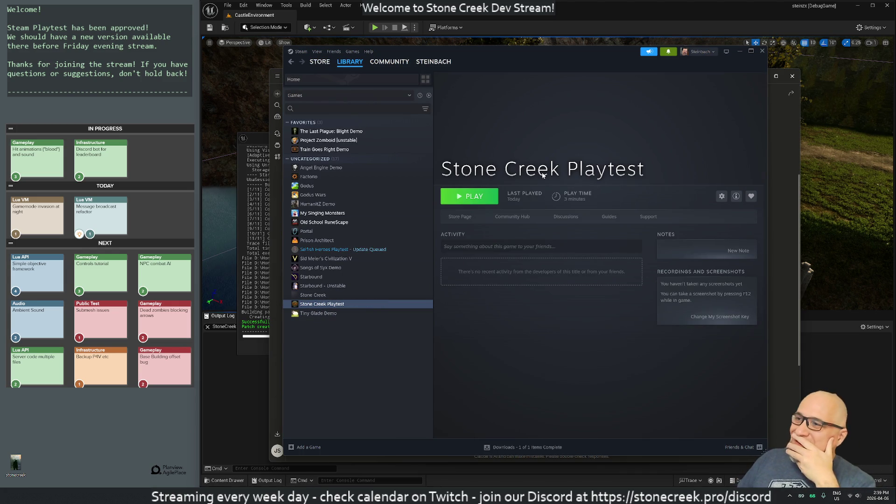
pyautogui.click(477, 198)
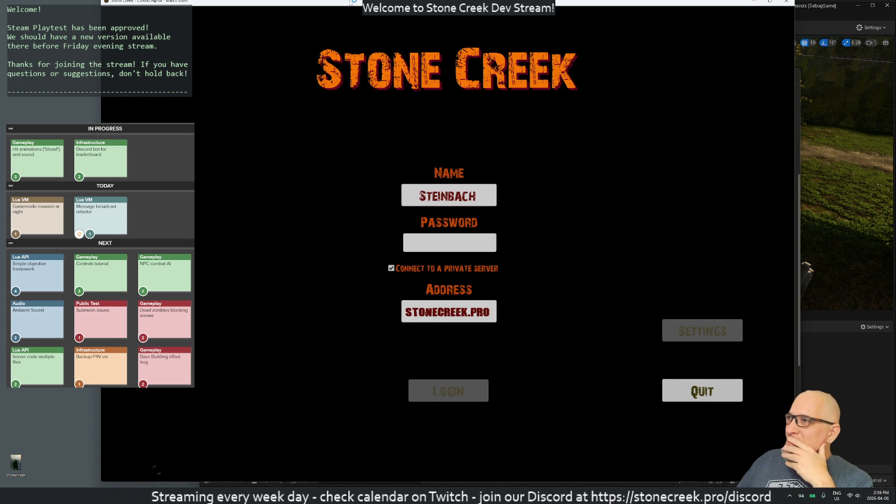
# Maximize the Stone Creek window, enter the password, untick the private-server option and log in
pyautogui.hotkey('alt', 'Tab')
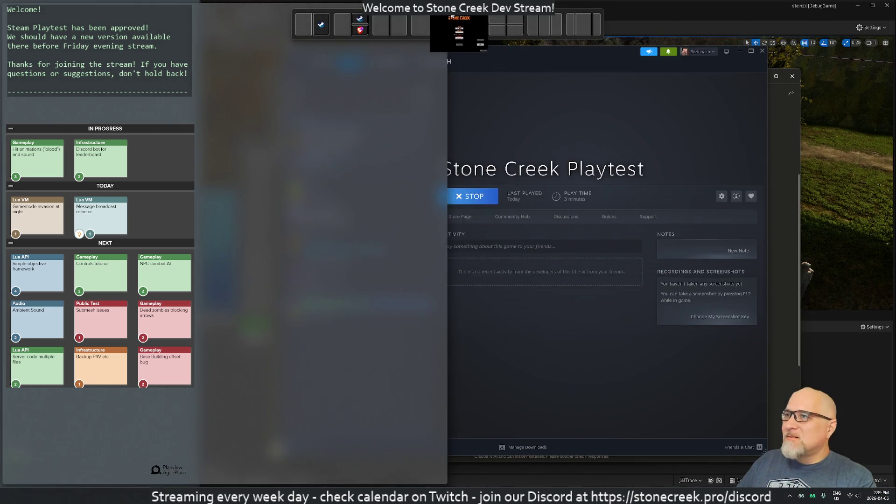
pyautogui.click(451, 17)
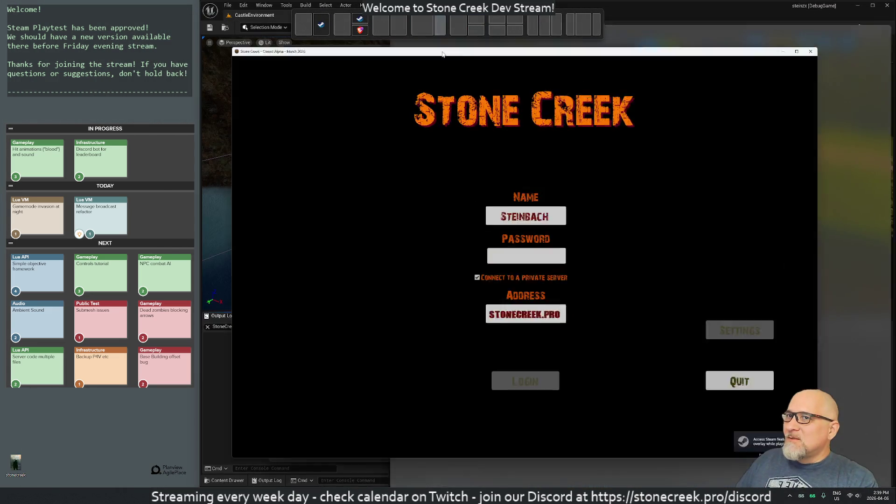
pyautogui.doubleClick(442, 54)
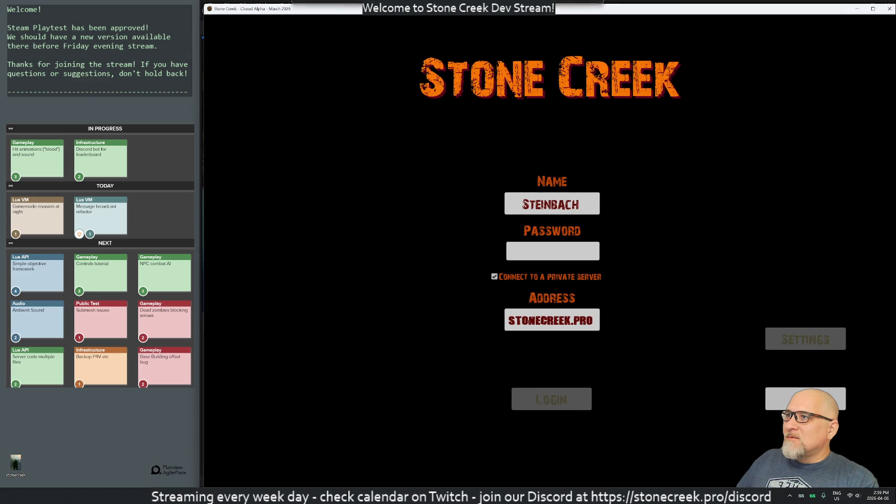
pyautogui.click(552, 251)
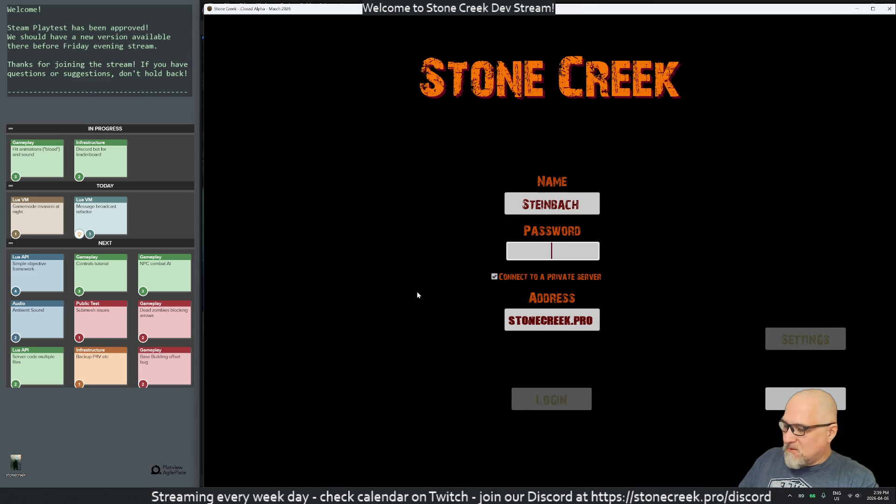
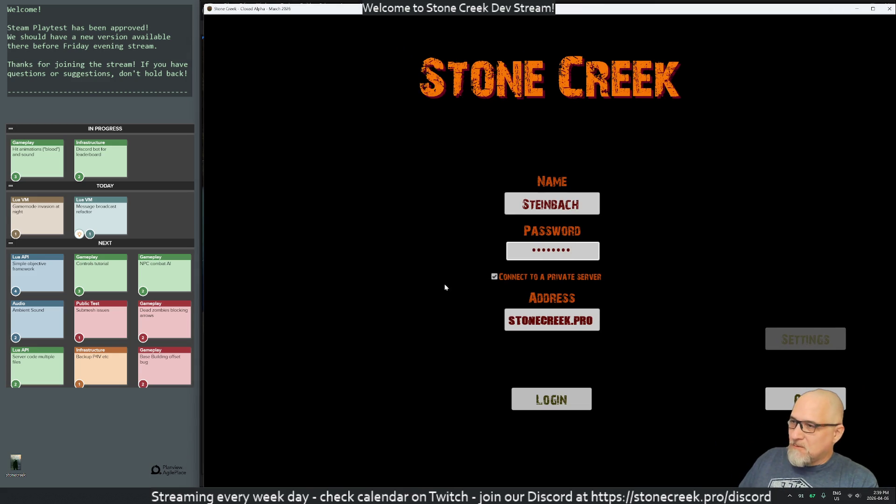
pyautogui.click(490, 278)
pyautogui.click(545, 404)
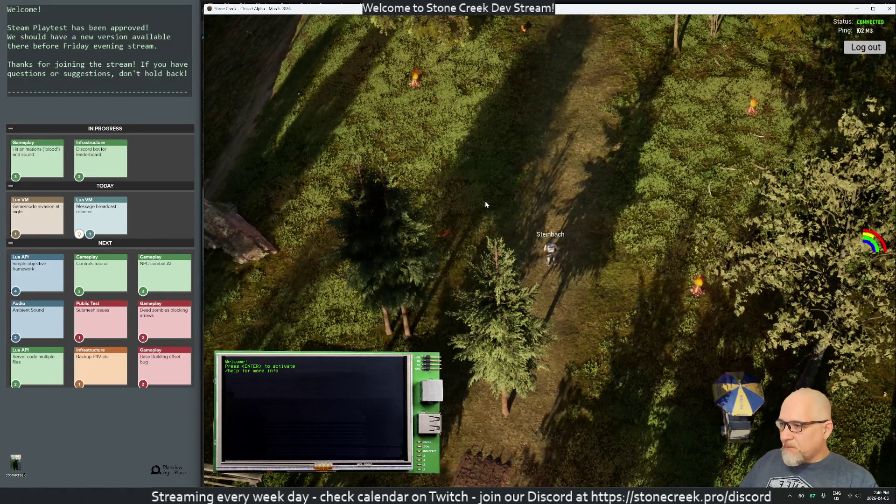
pyautogui.press('super')
# Open a Cygwin terminal and print home/stonecreek/README.md with cat
pyautogui.write('ter')
pyautogui.press('Return')
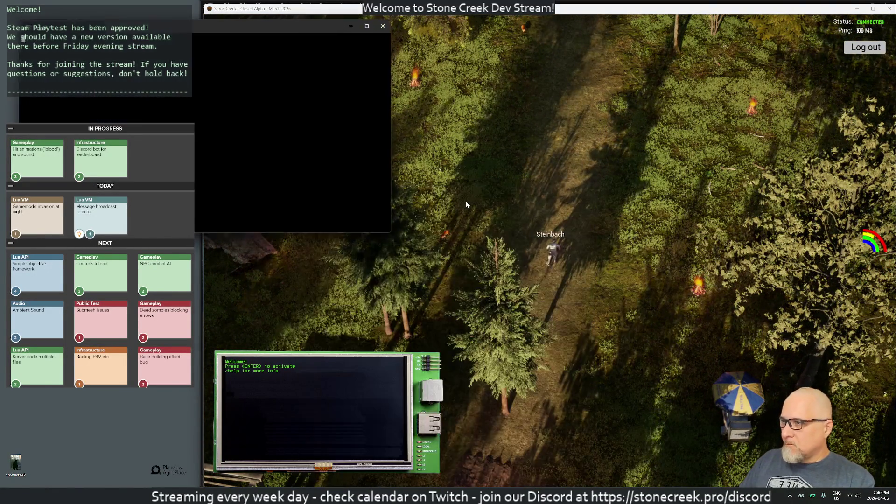
pyautogui.write('cat ')
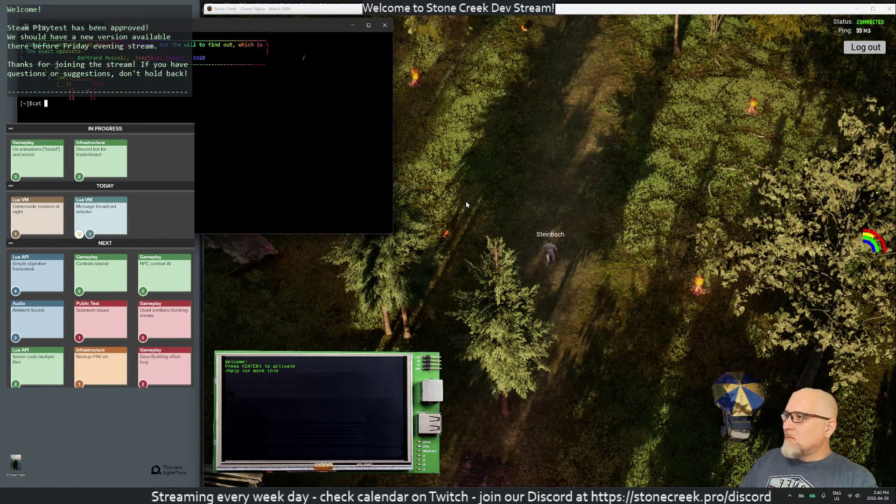
pyautogui.write('home/stonecreek/RE')
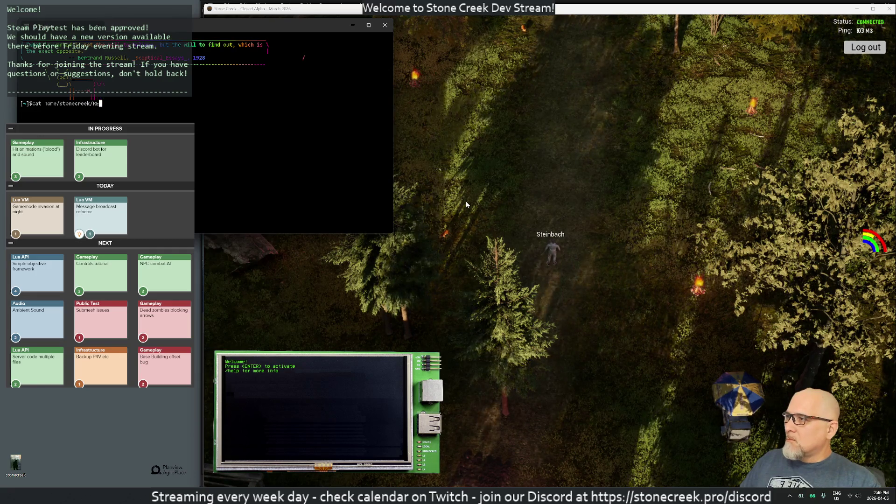
pyautogui.write('ADME.md')
pyautogui.press('Return')
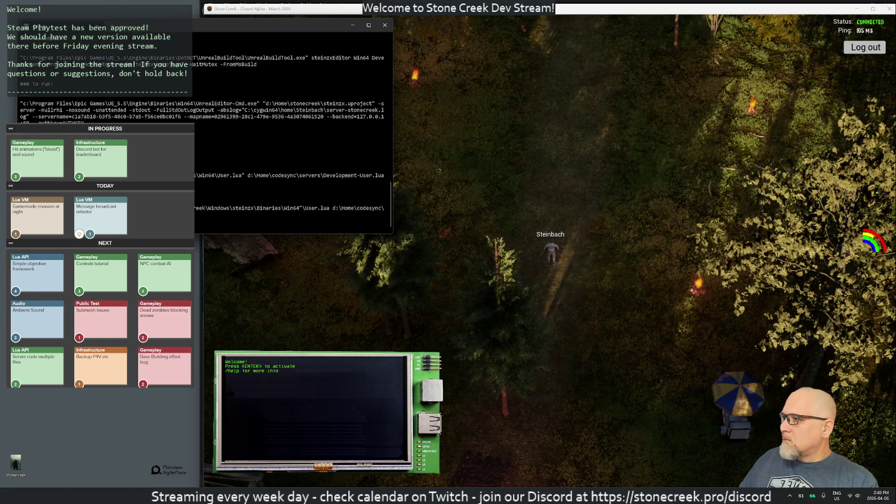
pyautogui.moveTo(127, 30); pyautogui.dragTo(424, 100)
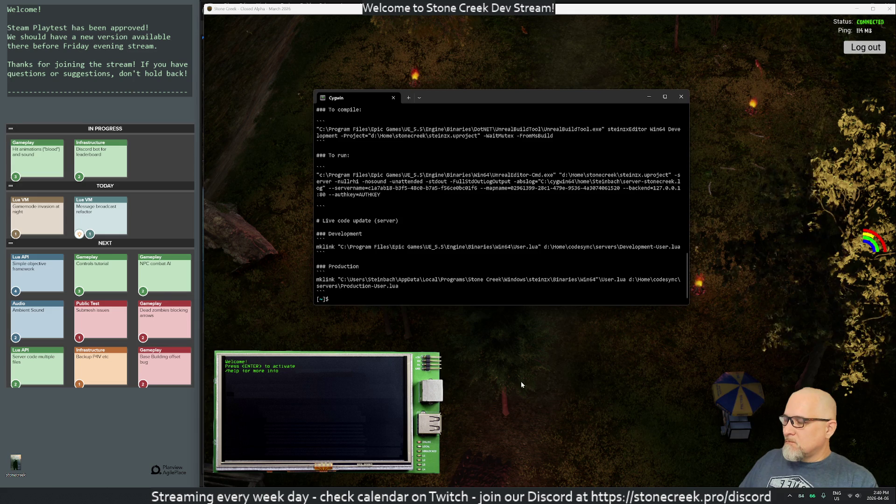
pyautogui.hotkey('alt', 'Tab')
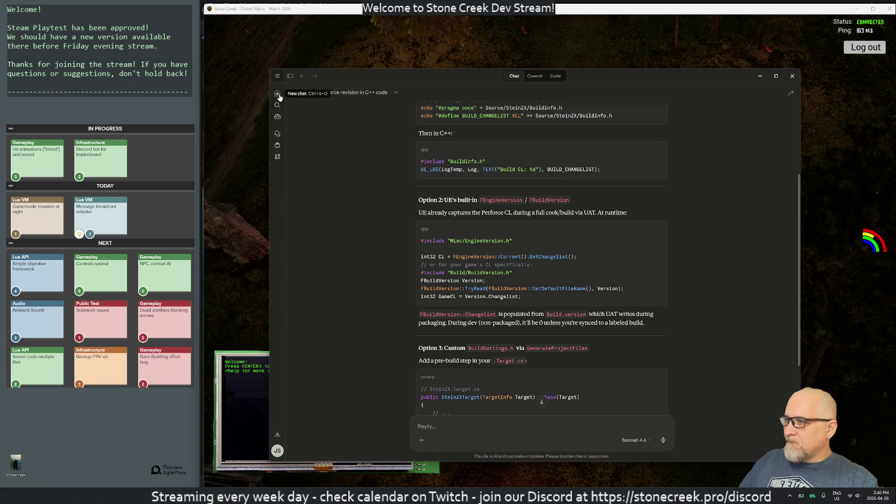
# Ask a new Claude chat 'run admin cmd.exe command from cygwin'
pyautogui.hotkey('ctrl', 'shift', 'o')
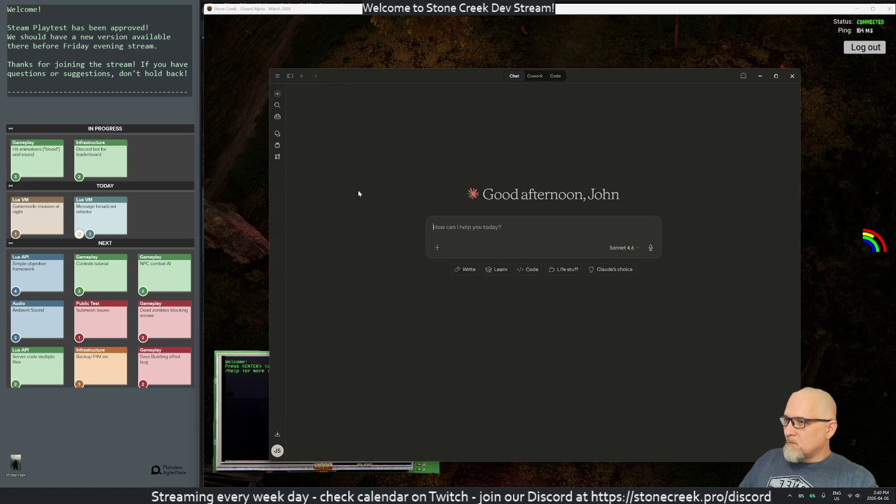
pyautogui.write('ru')
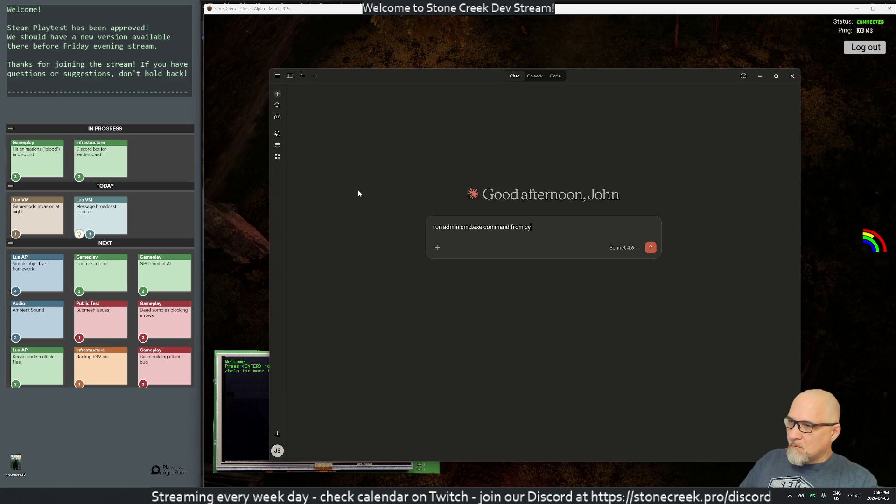
pyautogui.write('n')
pyautogui.press('Return')
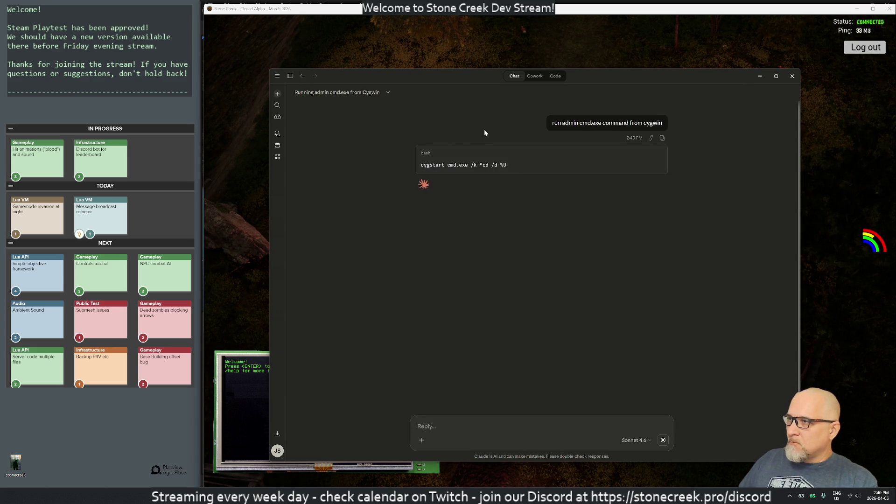
pyautogui.hotkey('alt', 'Tab')
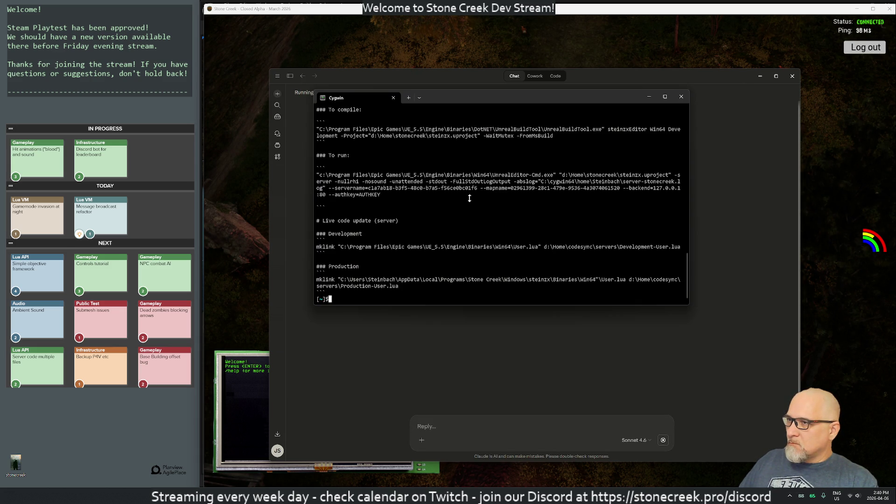
# List the home folder, print setup-stonecreek-server, then delete it with rm
pyautogui.moveTo(475, 97)
pyautogui.mouseDown()
pyautogui.moveTo(395, 255)
pyautogui.moveTo(394, 163)
pyautogui.moveTo(301, 42)
pyautogui.moveTo(406, 165)
pyautogui.moveTo(406, 208)
pyautogui.mouseUp()
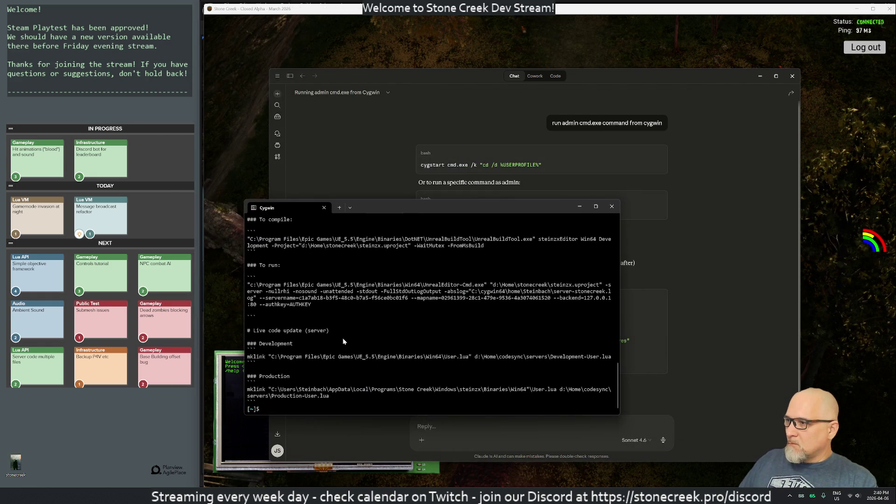
pyautogui.write('ls')
pyautogui.press('Return')
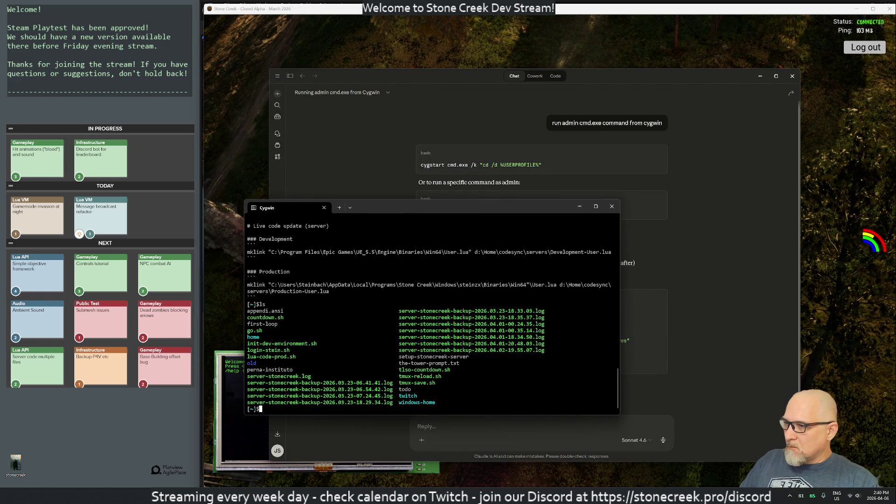
pyautogui.write('cat setu')
pyautogui.press('Tab')
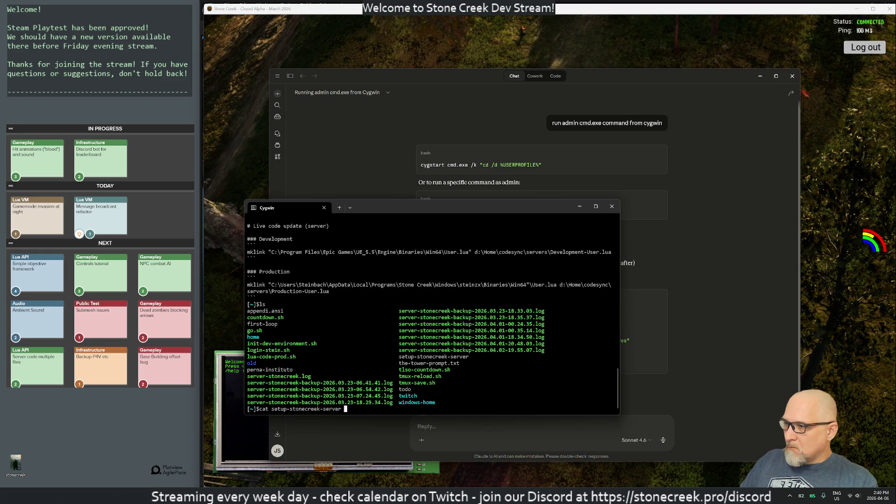
pyautogui.press('Return')
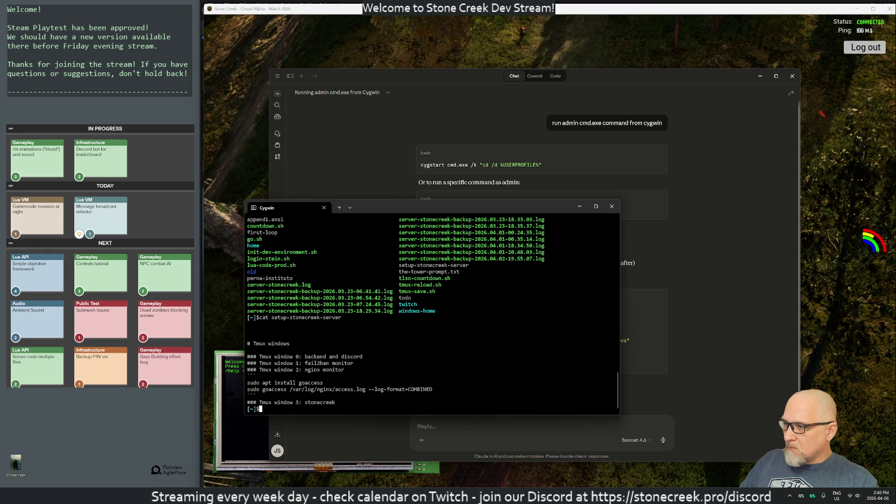
pyautogui.write('rm setup-stonecreek-server')
pyautogui.press('Tab')
pyautogui.press('Return')
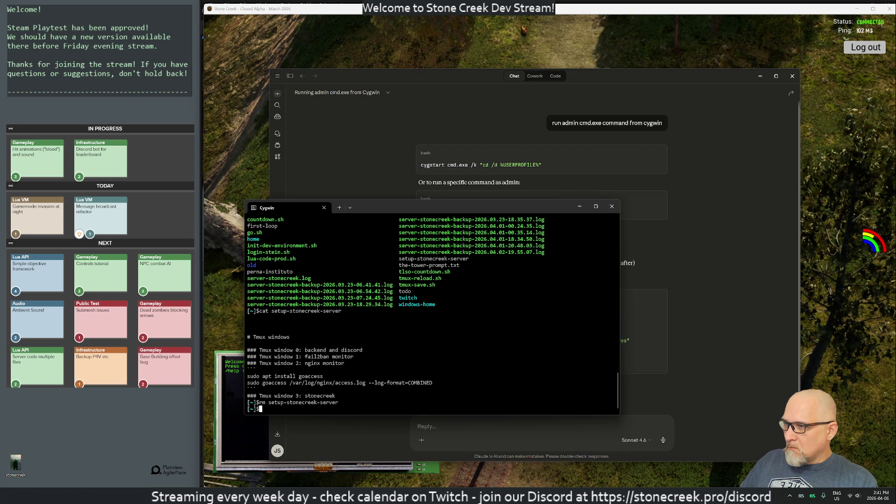
# Recreate setup-stonecreek-server in vim with the pasted Tmux windows notes and save it
pyautogui.write('vim setup')
pyautogui.press('Tab')
pyautogui.press('Home')
pyautogui.press('Right')
pyautogui.press('Right')
pyautogui.press('Right')
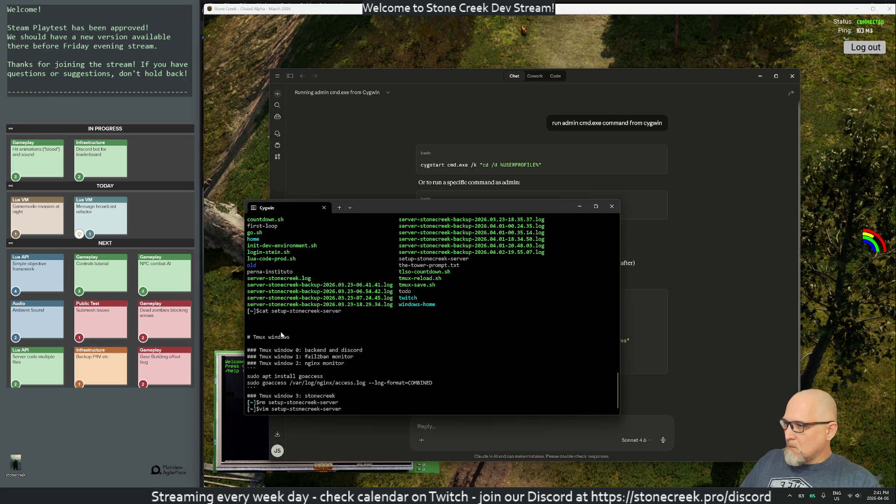
pyautogui.moveTo(340, 395)
pyautogui.mouseDown()
pyautogui.moveTo(240, 369)
pyautogui.moveTo(231, 318)
pyautogui.moveTo(232, 337)
pyautogui.mouseUp()
pyautogui.hotkey('ctrl', 'c')
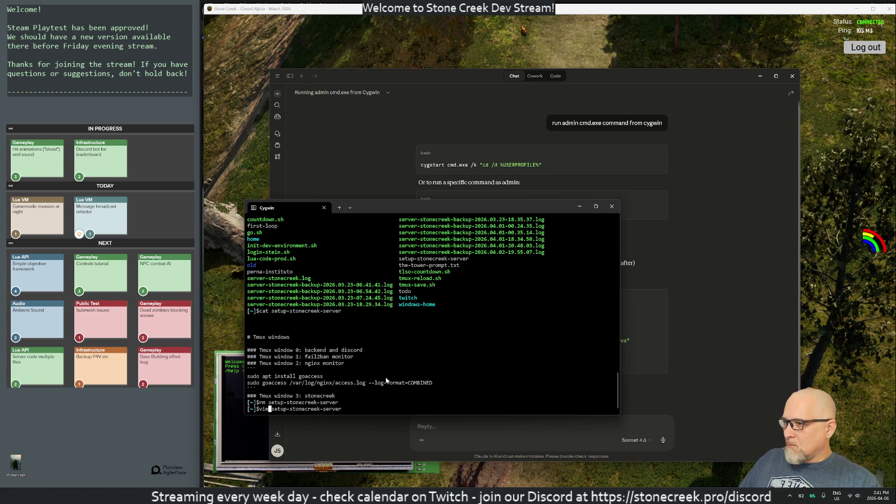
pyautogui.press('Return')
pyautogui.press('i')
pyautogui.hotkey('ctrl', 'v')
pyautogui.press('Escape')
pyautogui.write(':wq')
pyautogui.press('Return')
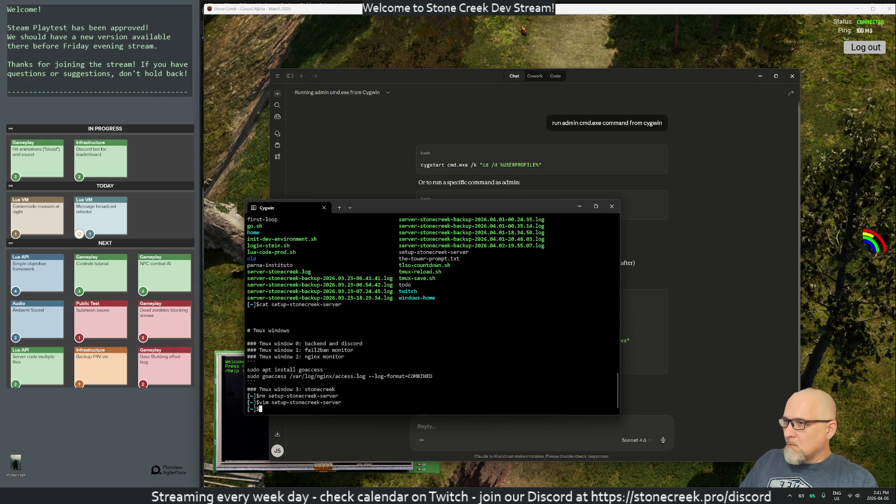
pyautogui.write('cygstart ')
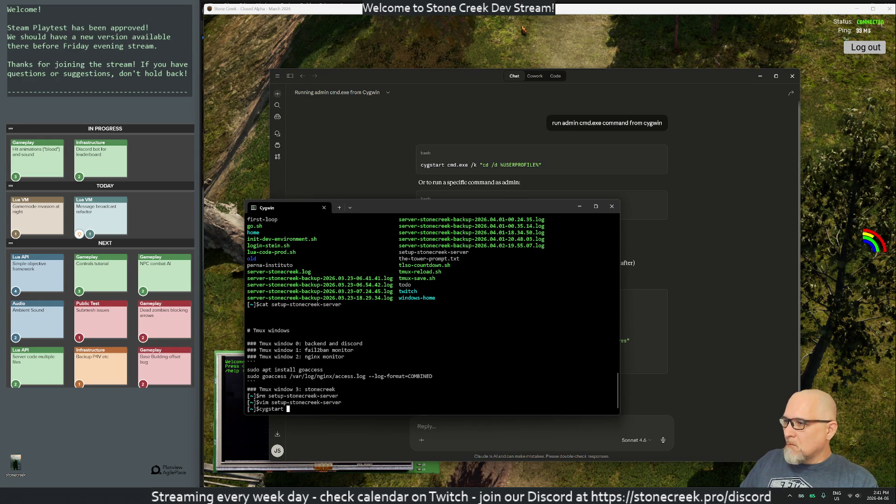
pyautogui.write('cmd.exe /k ')
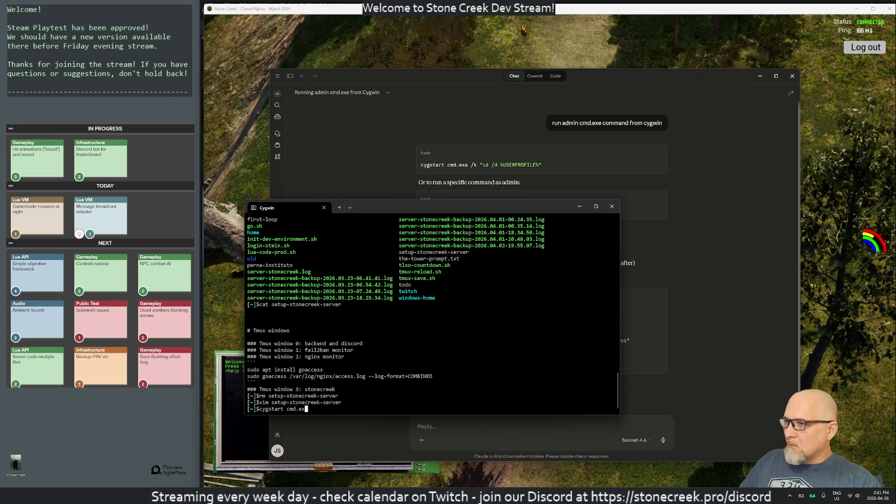
pyautogui.write('"')
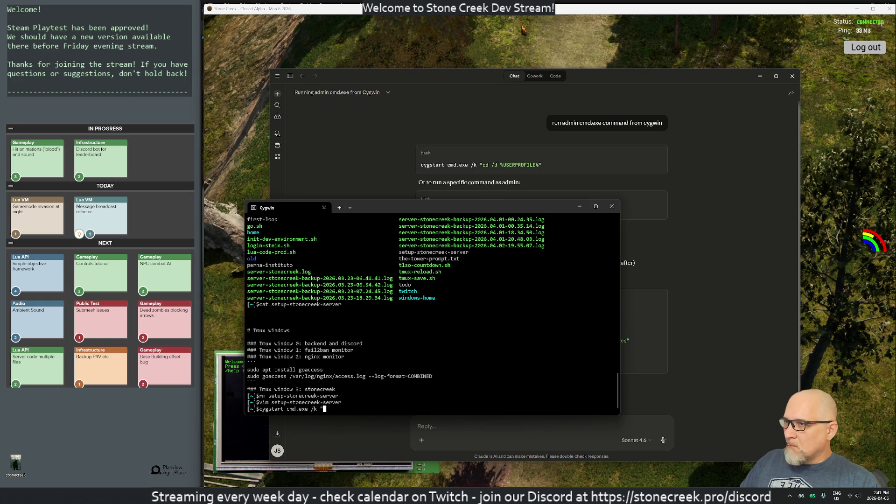
# Paste the Production mklink line from the notes into the cygstart cmd.exe /k command
pyautogui.scroll(6, 394, 357)
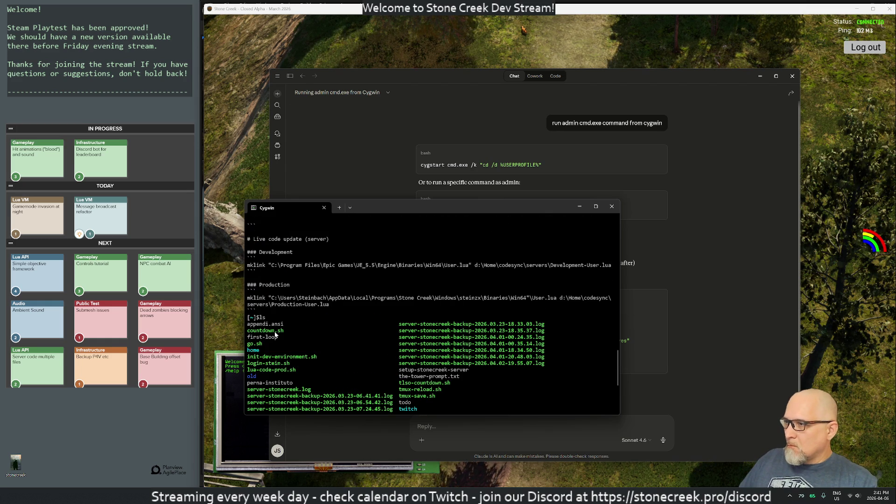
pyautogui.tripleClick(252, 300)
pyautogui.hotkey('ctrl', 'c')
pyautogui.scroll(-6, 385, 367)
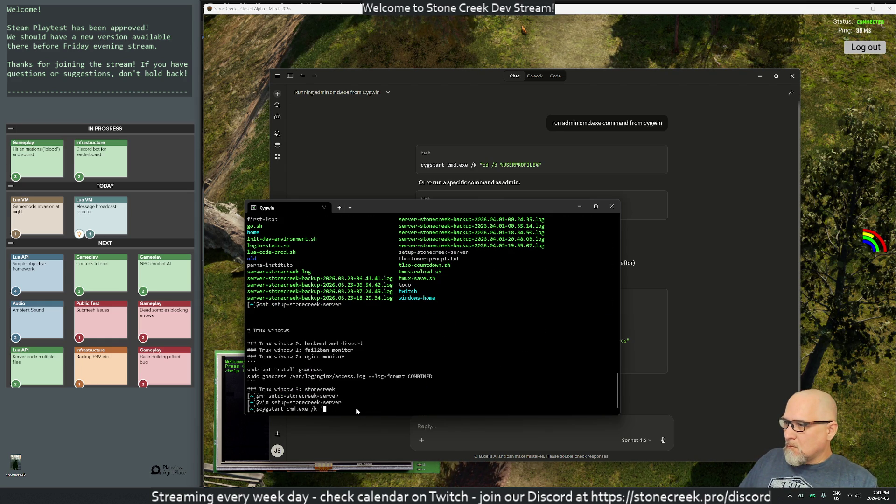
pyautogui.hotkey('ctrl', 'v')
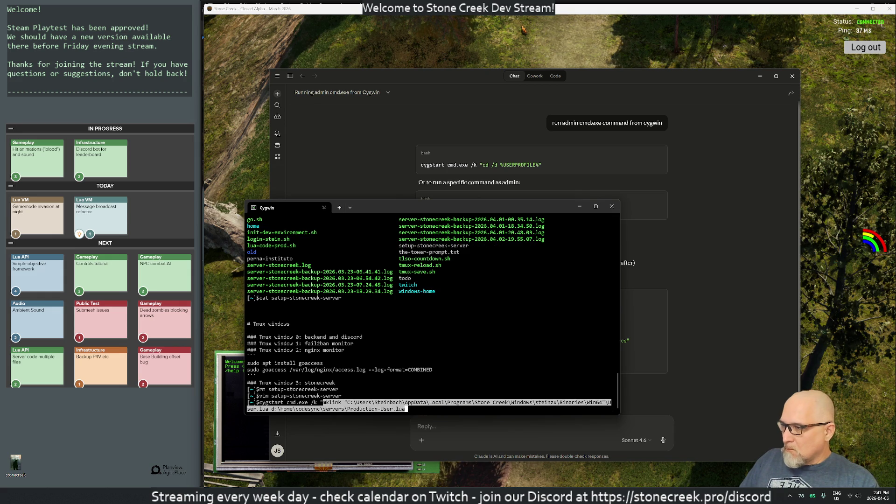
# Wrap the mklink Win64 User.lua path in single quotes and run the cygstart command
pyautogui.write('"')
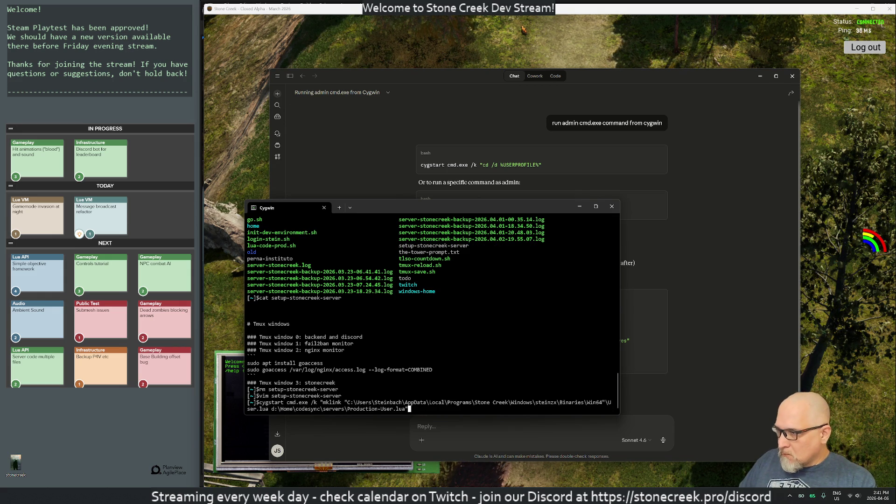
pyautogui.press('Left')
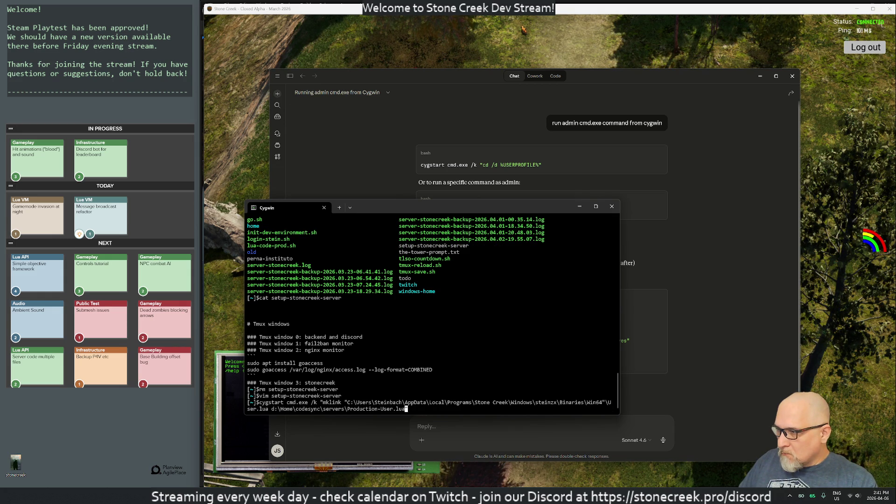
pyautogui.hotkey('ctrl', 'Left')
pyautogui.hotkey('ctrl', 'Left')
pyautogui.hotkey('ctrl', 'Left')
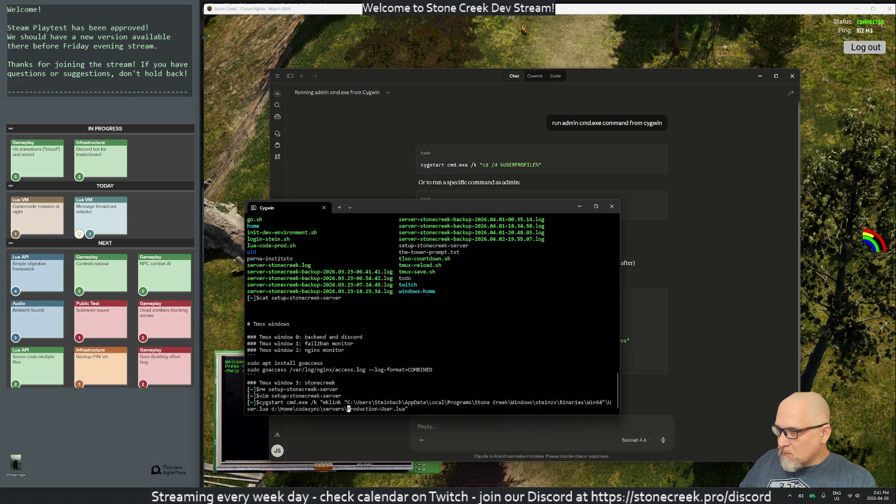
pyautogui.press('Left')
pyautogui.press('Left')
pyautogui.press('Left')
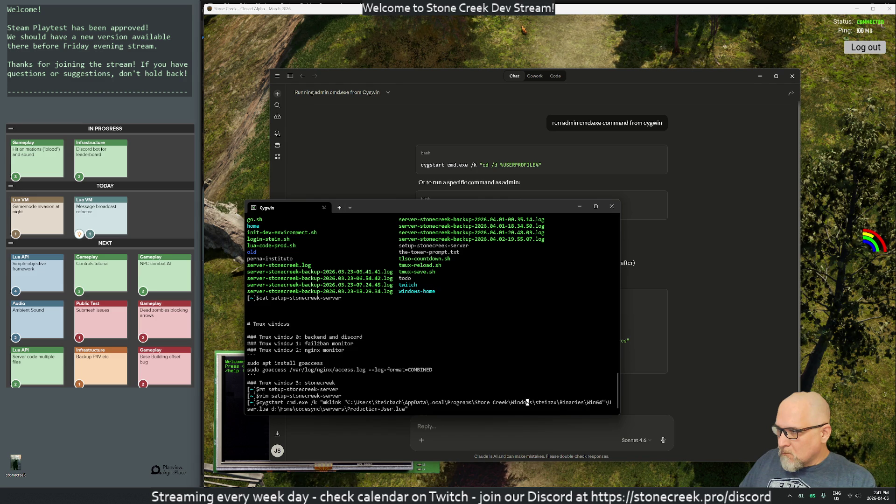
pyautogui.press('Left')
pyautogui.press('Left')
pyautogui.press('Left')
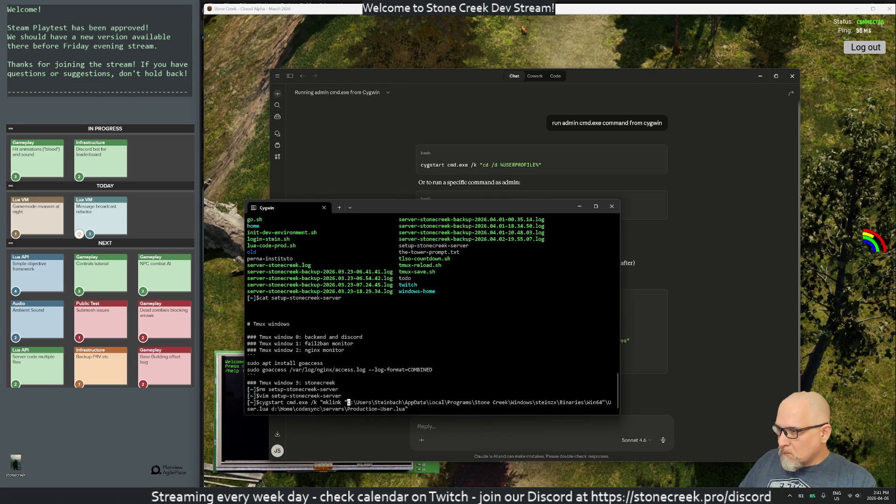
pyautogui.write("'")
pyautogui.press('Right')
pyautogui.press('Right')
pyautogui.press('Right')
pyautogui.press('Right')
pyautogui.press('Right')
pyautogui.press('Right')
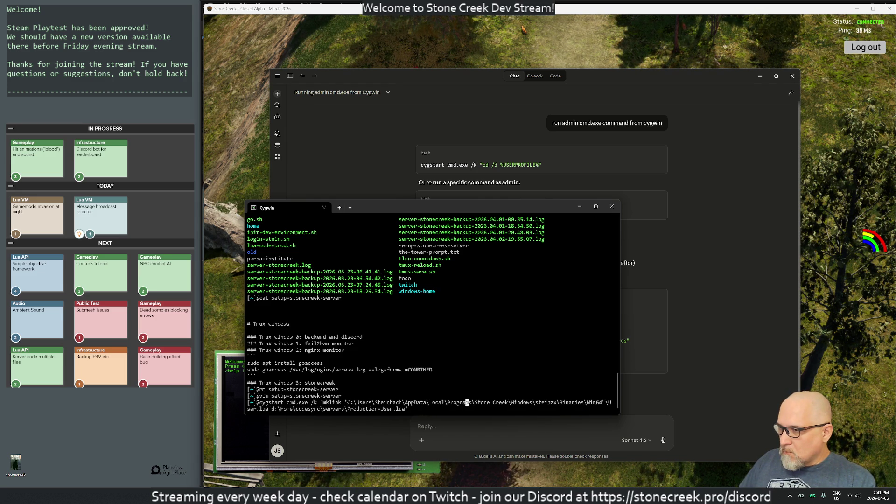
pyautogui.press('Right')
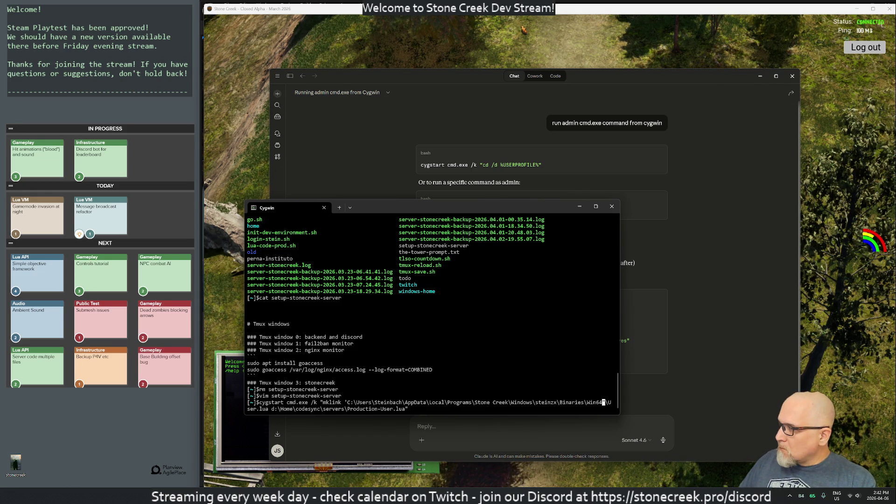
pyautogui.press('Delete')
pyautogui.press('Right')
pyautogui.press('Right')
pyautogui.press('Right')
pyautogui.write("'")
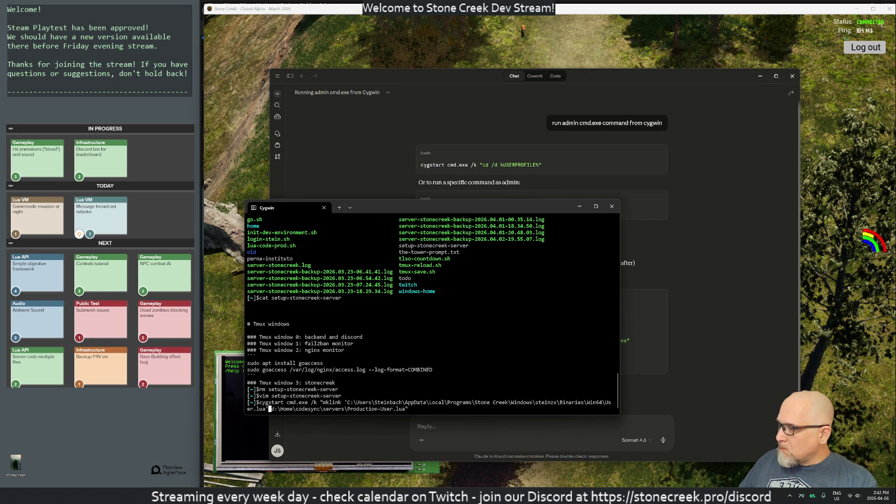
pyautogui.press('Return')
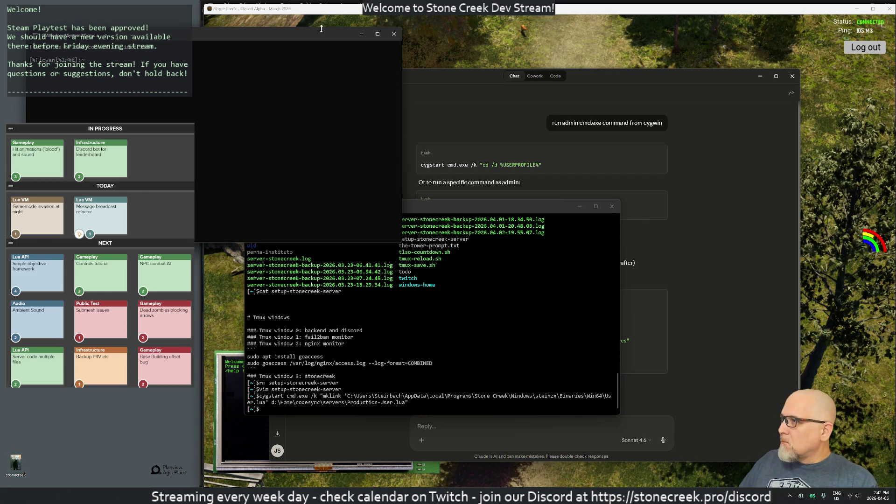
# Rerun the mklink command via cygstart --action=runas and approve the elevation prompt
pyautogui.click(391, 38)
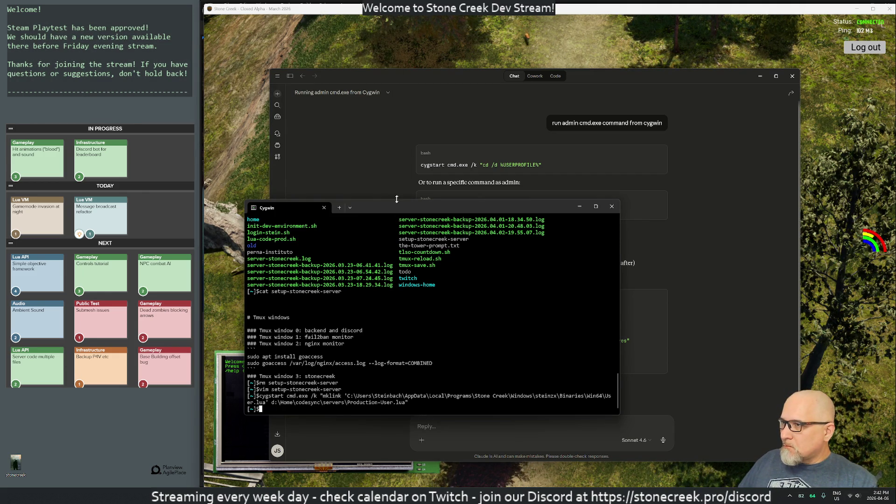
pyautogui.moveTo(397, 200)
pyautogui.mouseDown()
pyautogui.moveTo(396, 253)
pyautogui.moveTo(396, 225)
pyautogui.mouseUp()
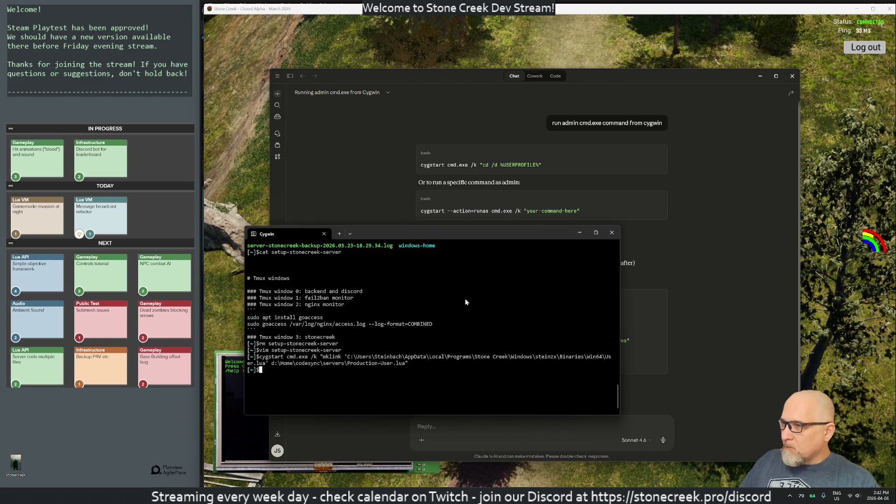
pyautogui.press('Up')
pyautogui.press('Home')
pyautogui.press('Right')
pyautogui.press('Right')
pyautogui.press('Delete')
pyautogui.press('Delete')
pyautogui.press('Delete')
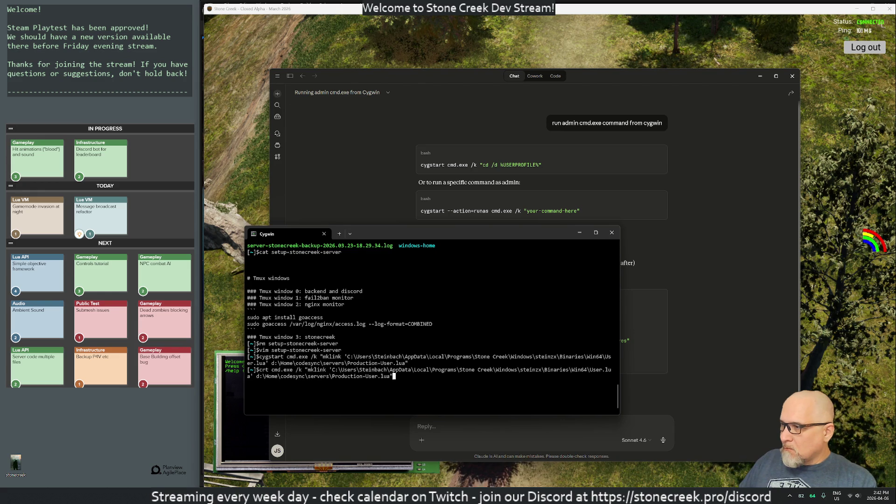
pyautogui.write('gsta')
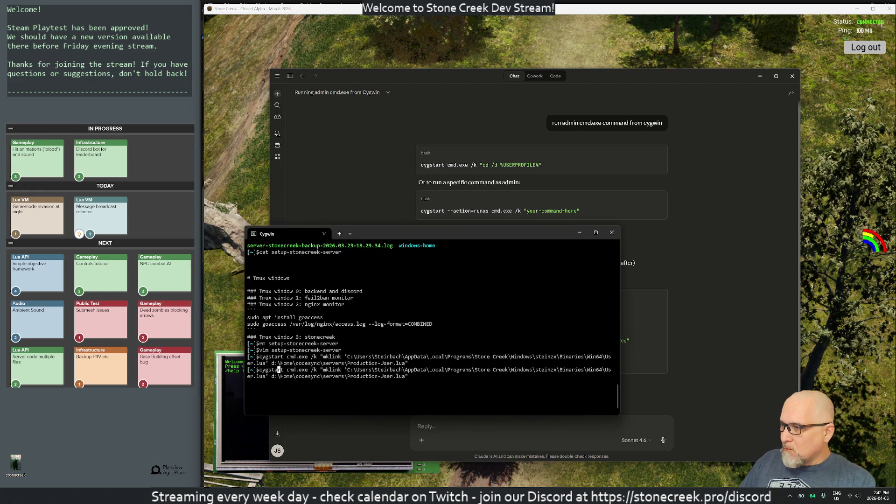
pyautogui.press('Right')
pyautogui.press('Right')
pyautogui.press('Right')
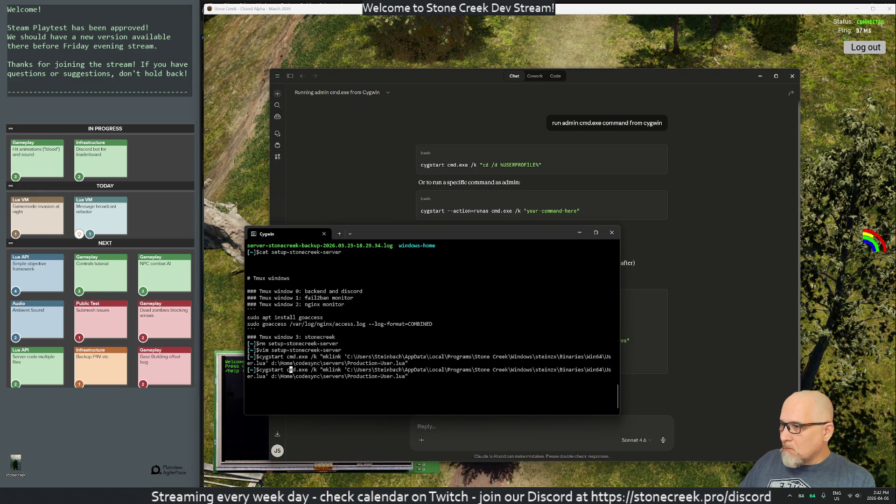
pyautogui.write('--action=')
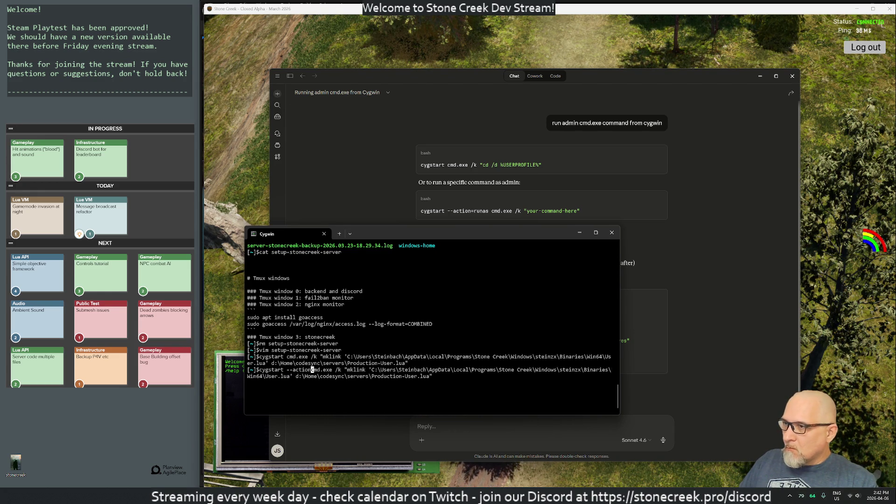
pyautogui.write('runas')
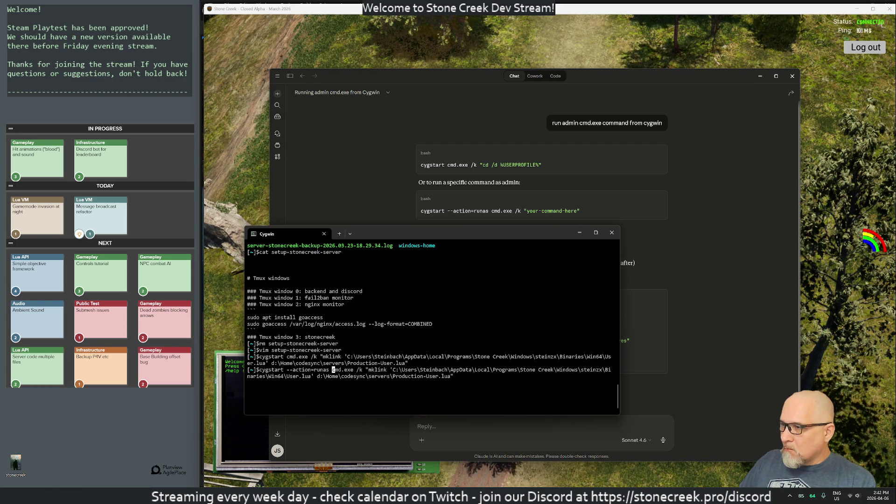
pyautogui.press('Right')
pyautogui.press('Right')
pyautogui.press('Right')
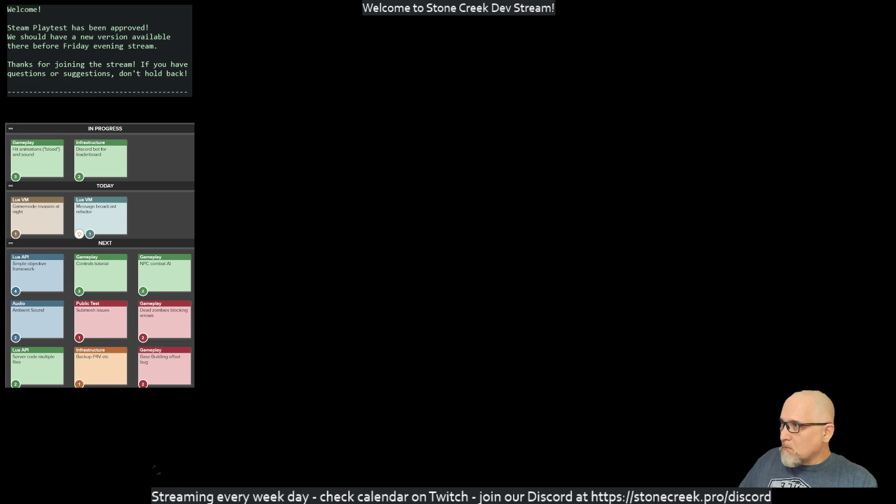
pyautogui.click(407, 297)
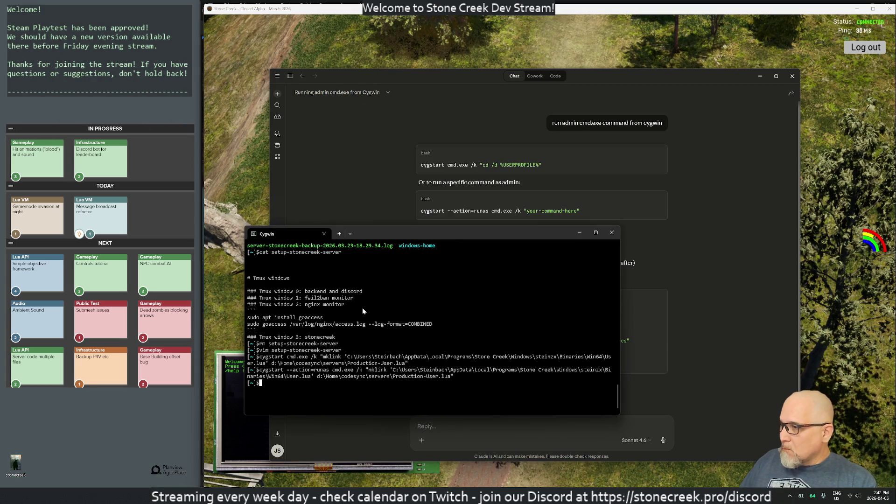
# Recall the runas command and replace the double quote before mklink with a single quote
pyautogui.press('Up')
pyautogui.press('Left')
pyautogui.press('Left')
pyautogui.press('Left')
pyautogui.press('Left')
pyautogui.press('Left')
pyautogui.press('Left')
pyautogui.press('Left')
pyautogui.press('Left')
pyautogui.press('Left')
pyautogui.press('Left')
pyautogui.press('Left')
pyautogui.press('Left')
pyautogui.press('Delete')
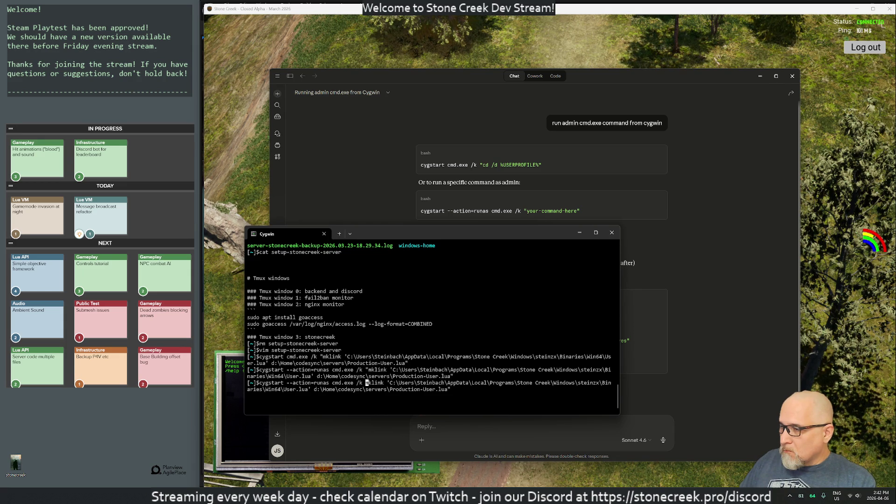
pyautogui.write("'")
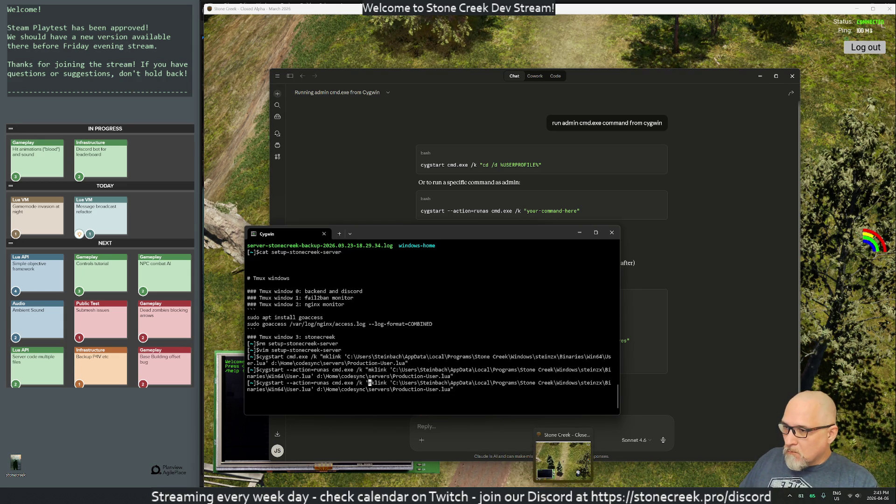
# Open the Stone Creek executable's Properties to find its install folder
pyautogui.rightClick(545, 496)
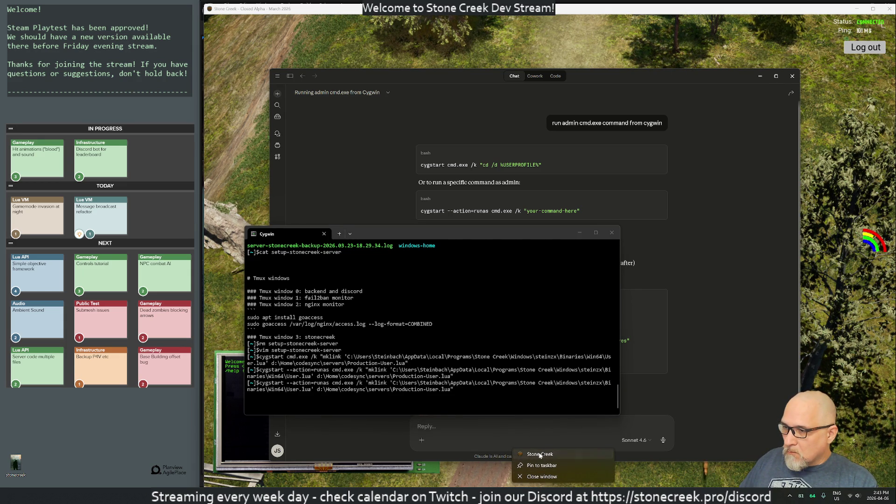
pyautogui.rightClick(541, 453)
pyautogui.click(565, 446)
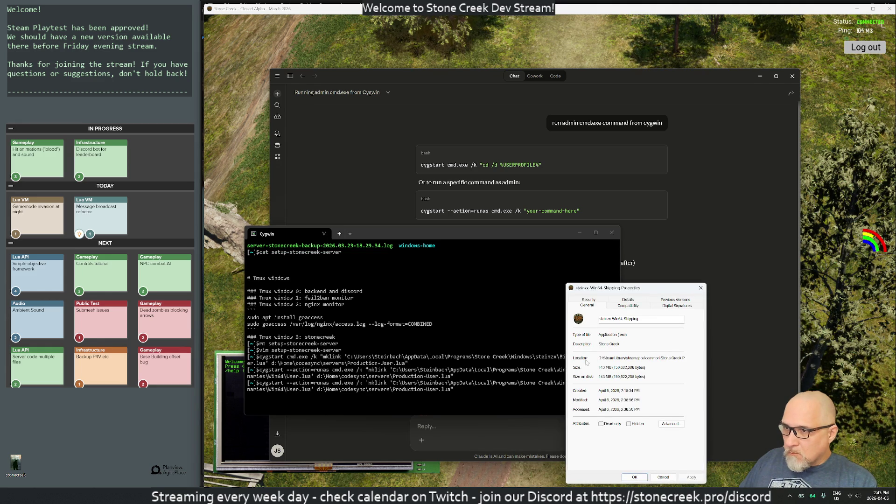
pyautogui.moveTo(626, 288)
pyautogui.mouseDown()
pyautogui.moveTo(231, 207)
pyautogui.moveTo(99, 72)
pyautogui.mouseUp()
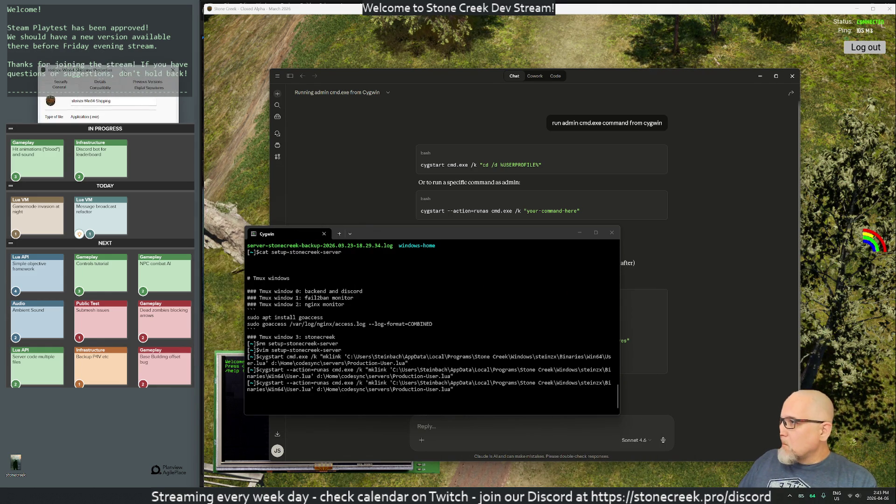
# Insert d:\SteamLibrary\steamapps\common\Stone Creek Playtest\steinzx\Binaries\Win64 into the mklink command
pyautogui.press('Right')
pyautogui.press('Right')
pyautogui.press('Right')
pyautogui.press('Right')
pyautogui.press('Right')
pyautogui.write('d:\\')
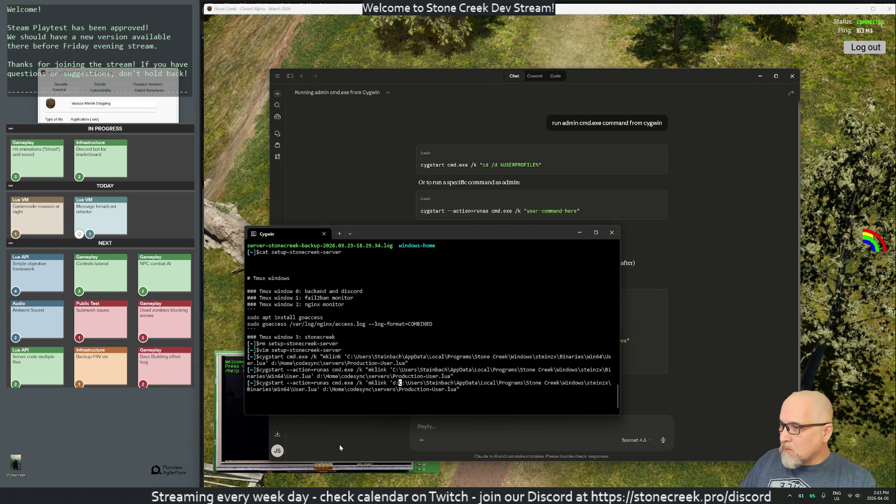
pyautogui.write('SteamLib')
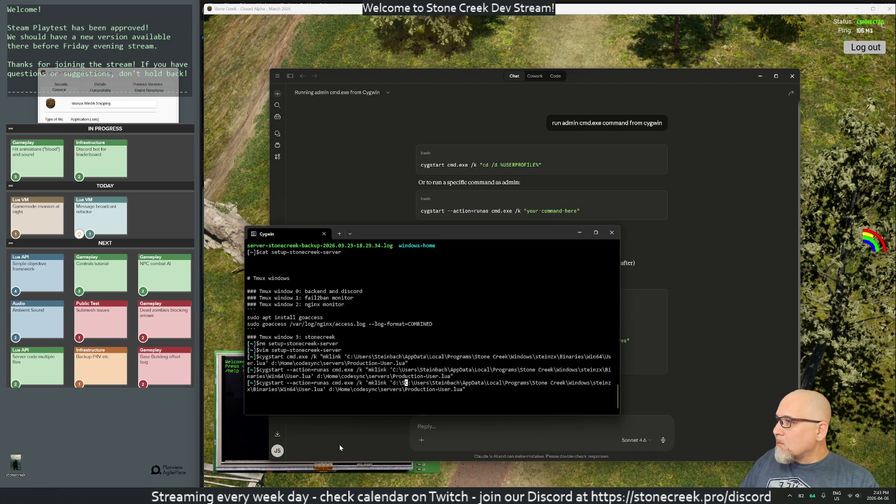
pyautogui.write('rary\\')
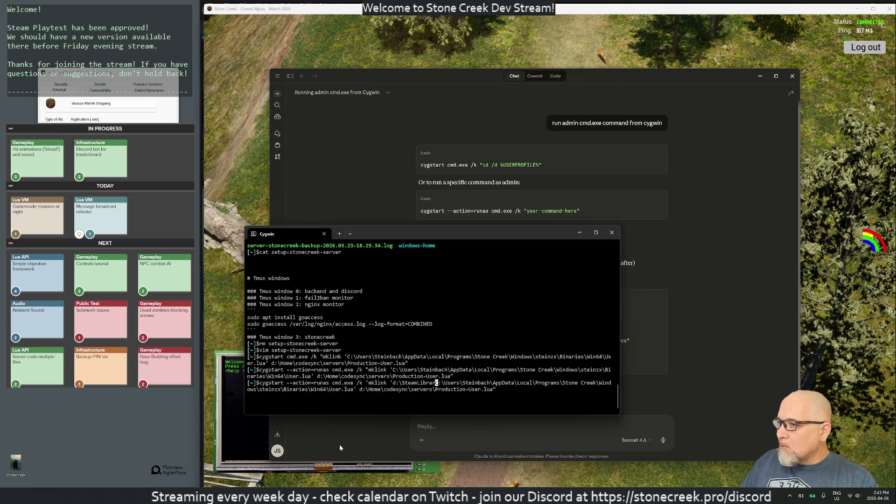
pyautogui.write('steamapps\\common\\Stone')
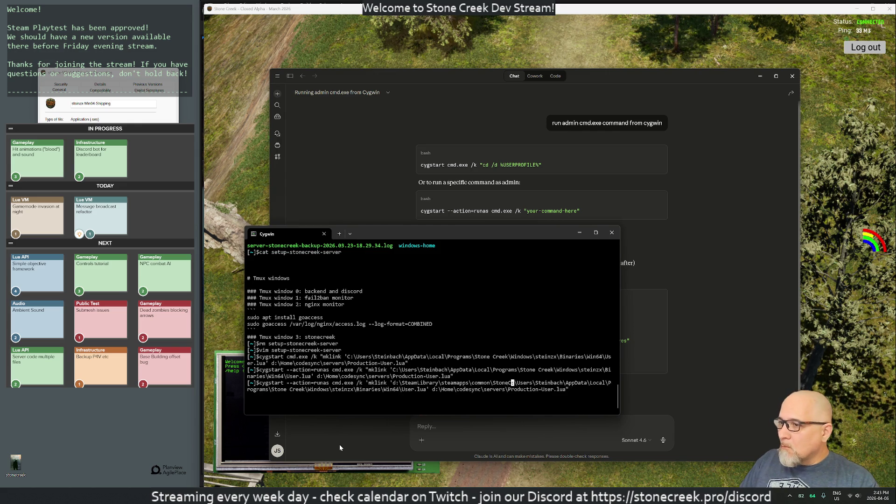
pyautogui.write(' Creek')
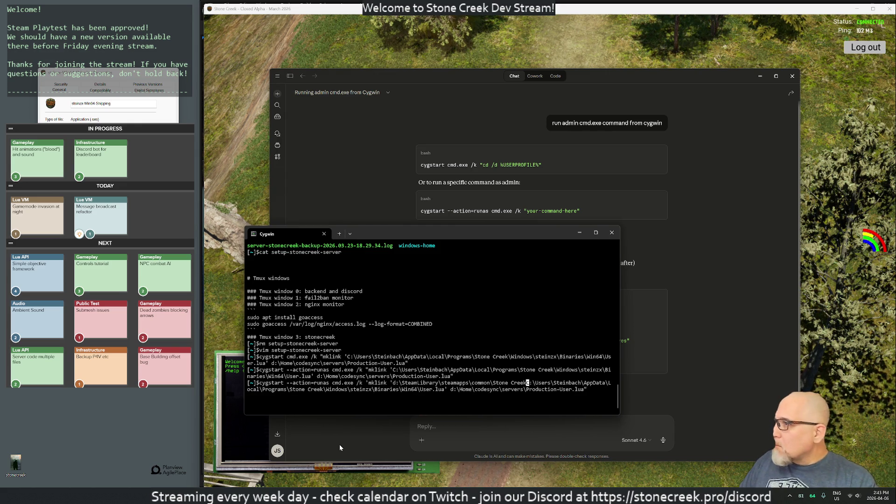
pyautogui.hotkey('alt', 'Tab')
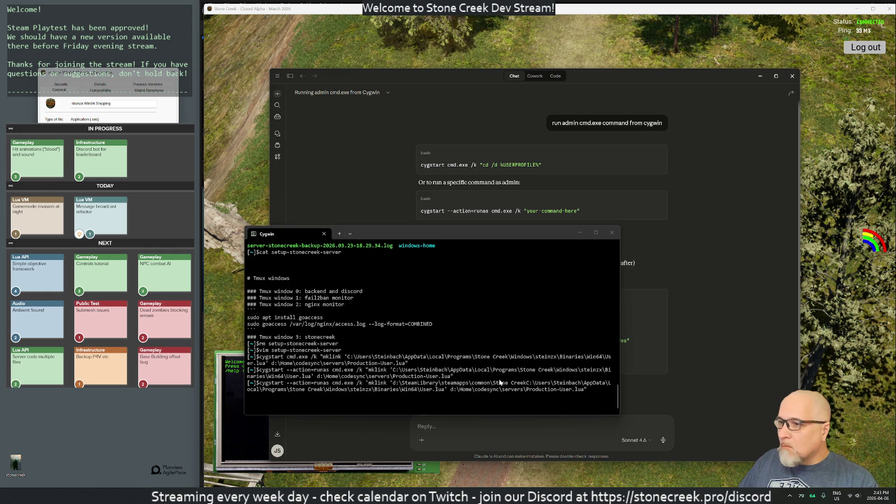
pyautogui.hotkey('alt', 'Tab')
pyautogui.write('Playtest')
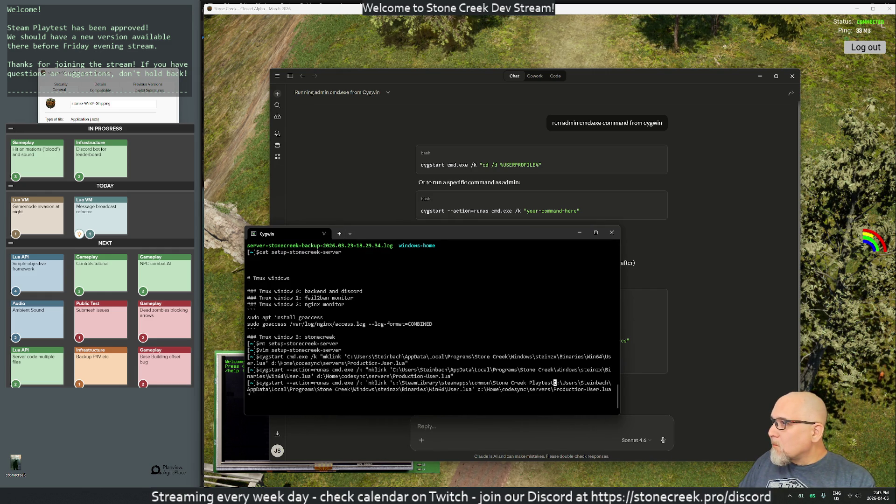
pyautogui.write('\\steinzx')
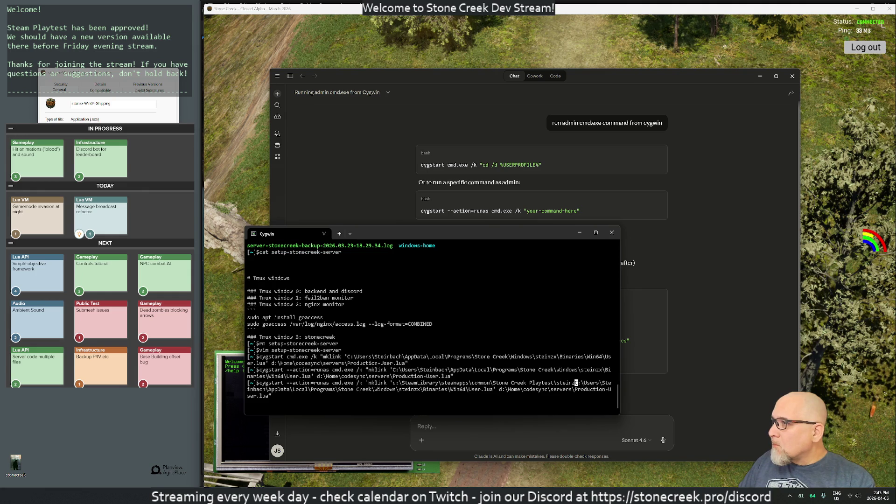
pyautogui.write('\\Binaries')
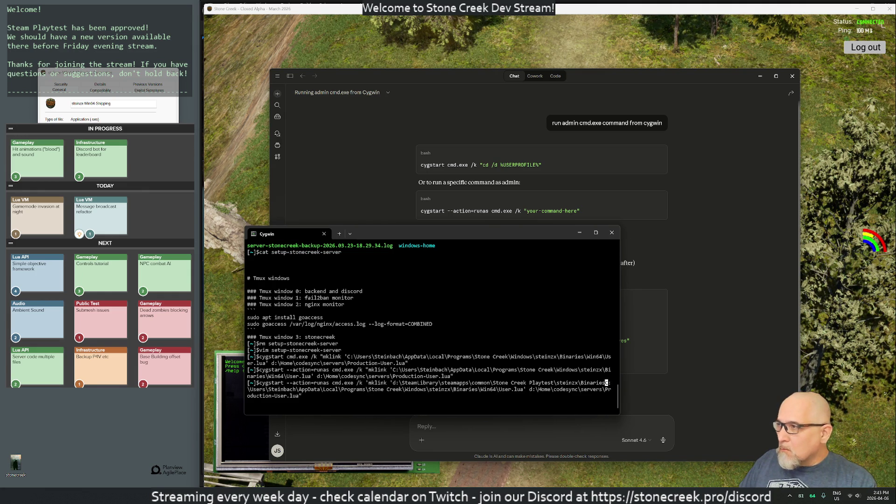
pyautogui.write('\\Win')
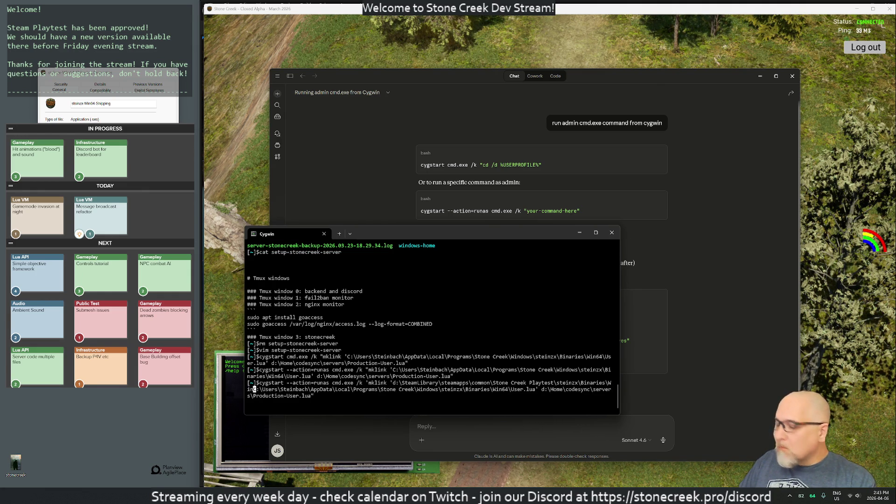
pyautogui.write('6')
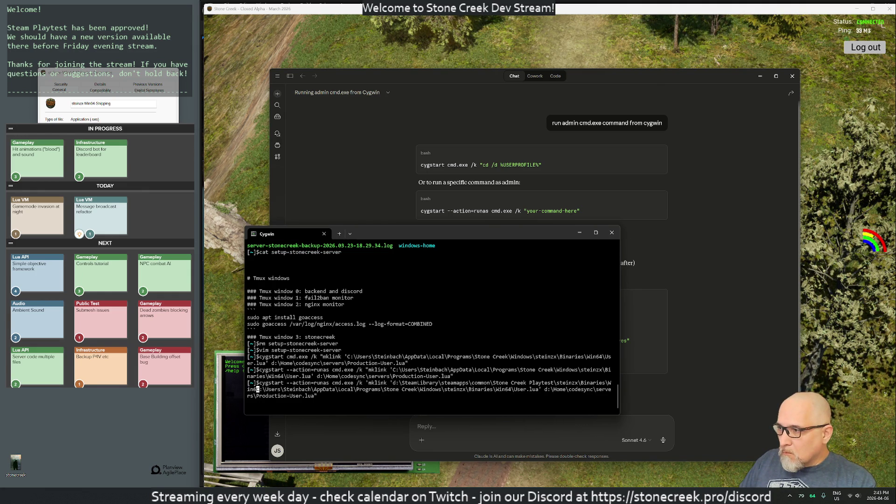
pyautogui.write('4')
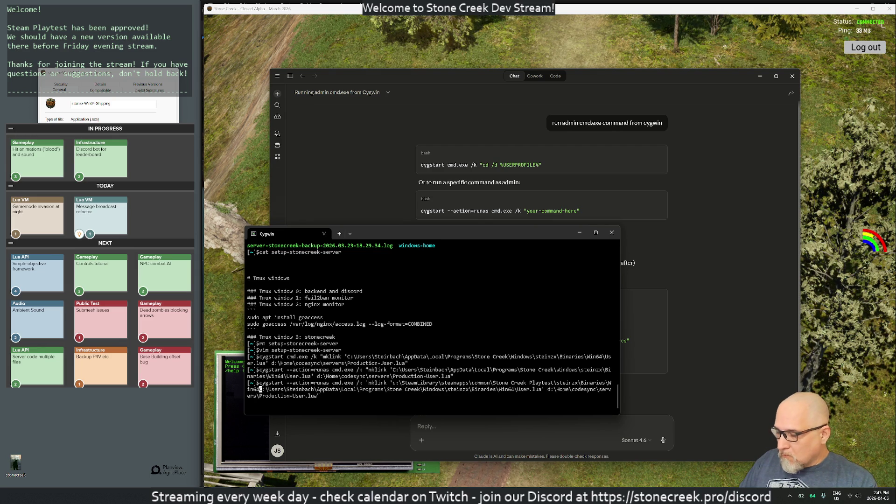
# Delete the old AppData target path and switch the path quotes to double quotes
pyautogui.press('Delete')
pyautogui.press('Delete')
pyautogui.press('Delete')
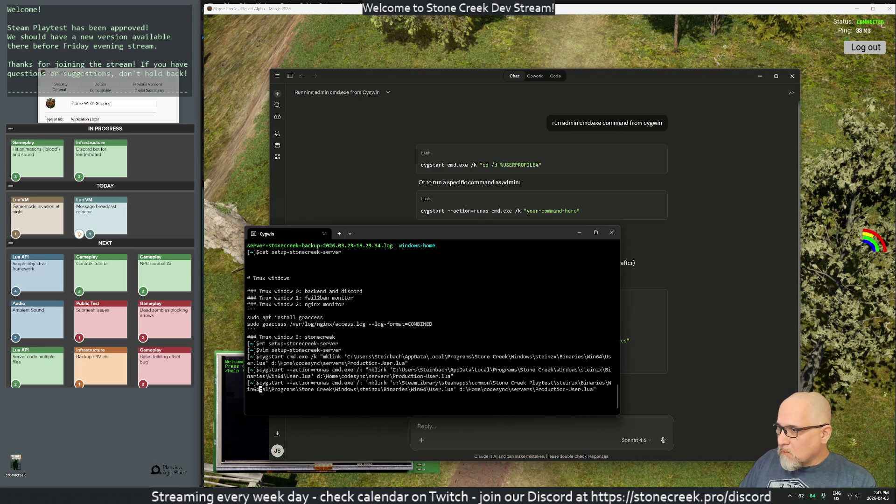
pyautogui.press('Delete')
pyautogui.press('Delete')
pyautogui.press('Delete')
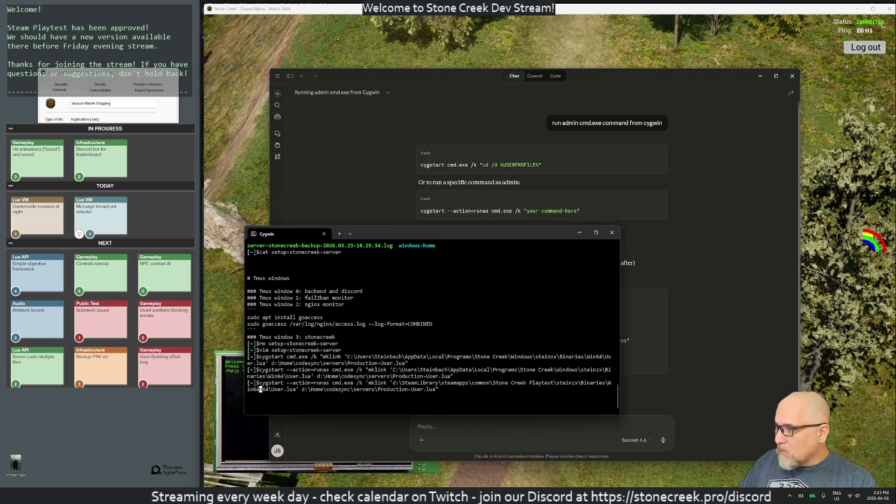
pyautogui.press('Delete')
pyautogui.press('Delete')
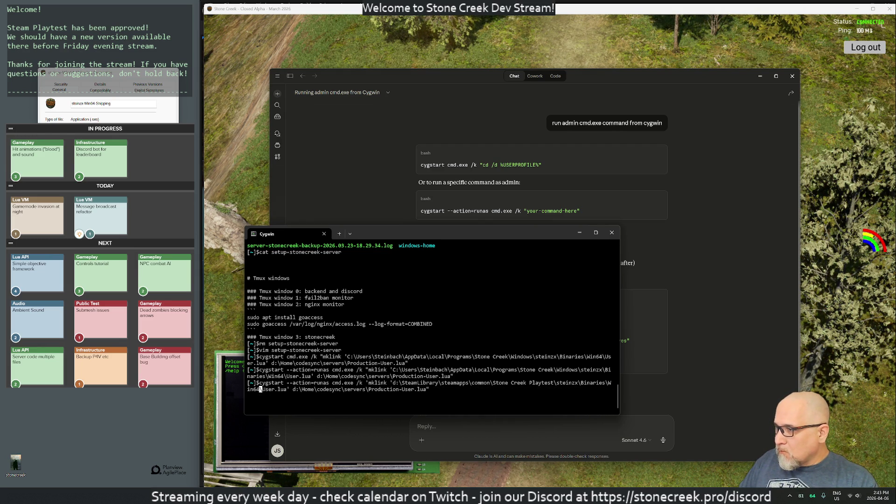
pyautogui.press('Right')
pyautogui.press('Right')
pyautogui.press('Right')
pyautogui.press('Right')
pyautogui.press('Right')
pyautogui.press('Right')
pyautogui.press('Left')
pyautogui.press('Left')
pyautogui.press('Left')
pyautogui.press('Left')
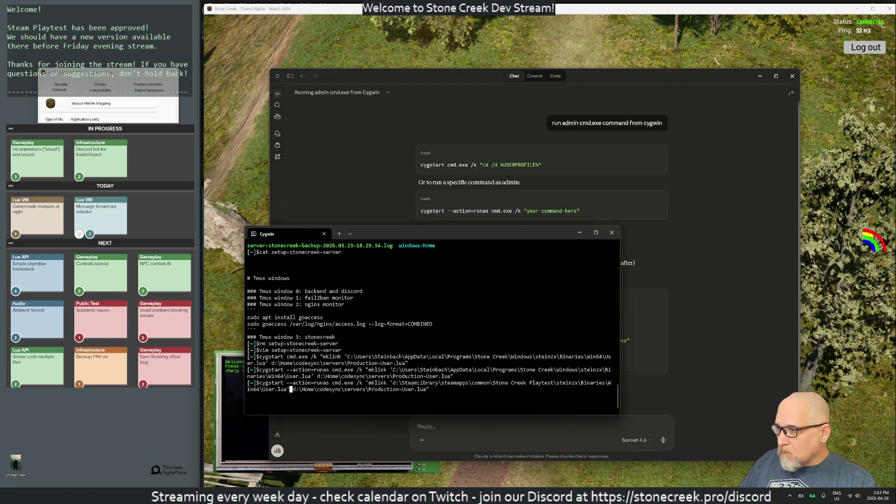
pyautogui.write('"')
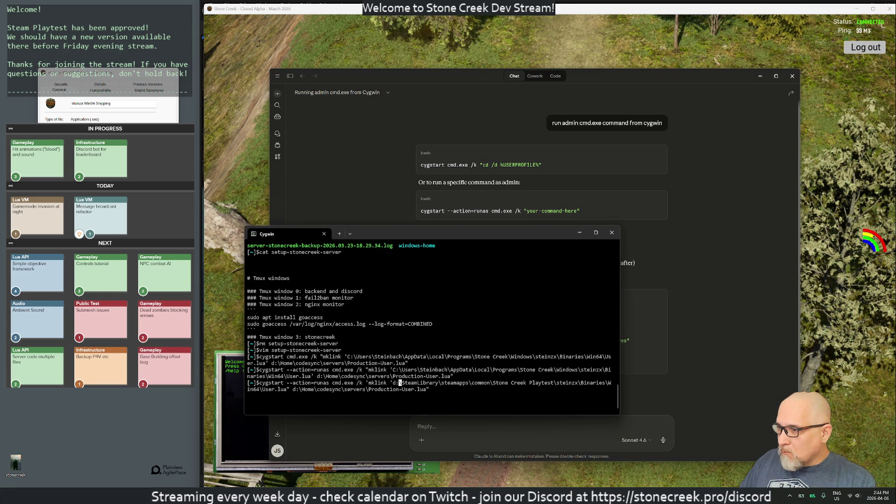
pyautogui.press('BackSpace')
pyautogui.write('"')
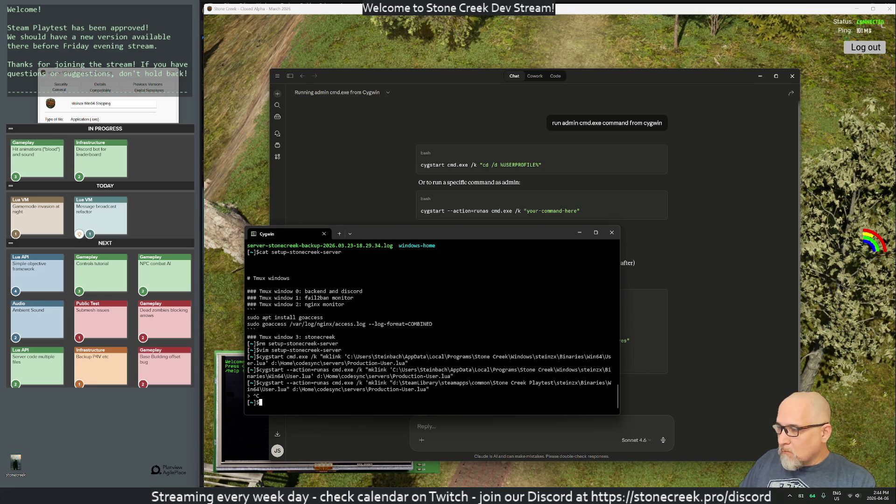
pyautogui.press('super')
# Open Command Prompt as administrator from the cmd search
pyautogui.write('cmd')
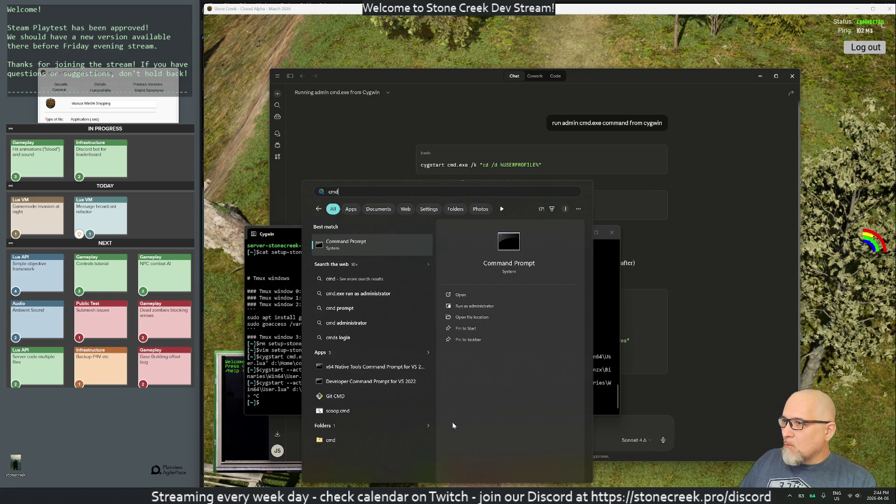
pyautogui.click(480, 305)
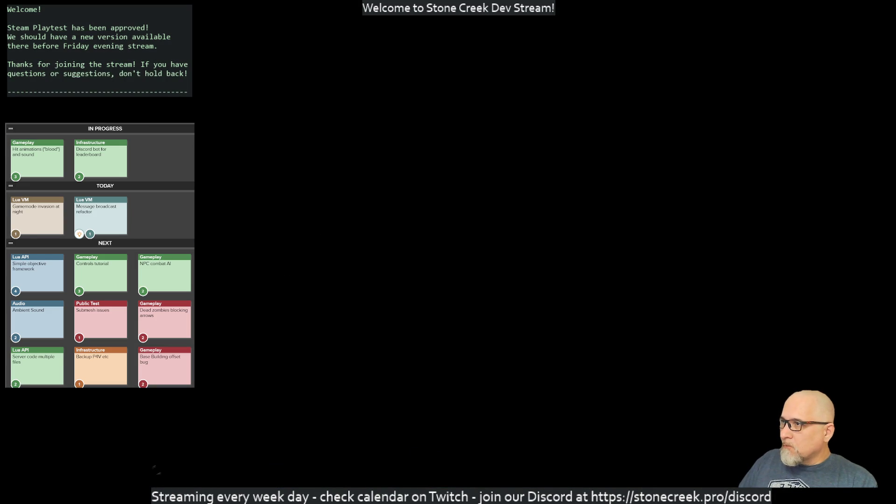
pyautogui.click(436, 351)
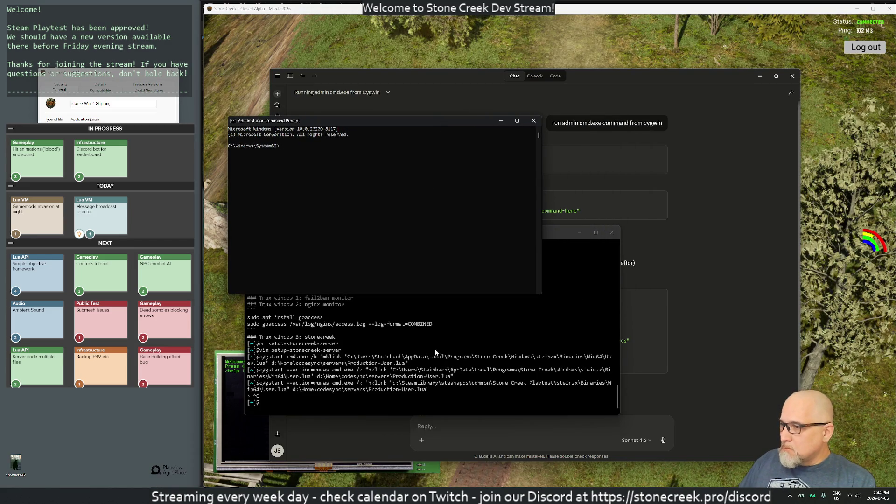
# Move Cygwin beside it, close the steinzx-Win64-Shipping Properties dialog, and copy the mklink command
pyautogui.click(547, 259)
pyautogui.moveTo(575, 238); pyautogui.dragTo(748, 215)
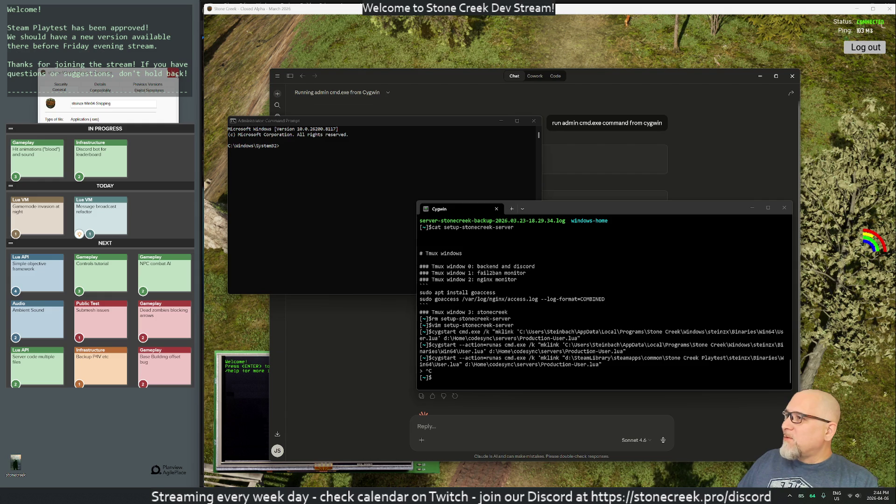
pyautogui.click(172, 73)
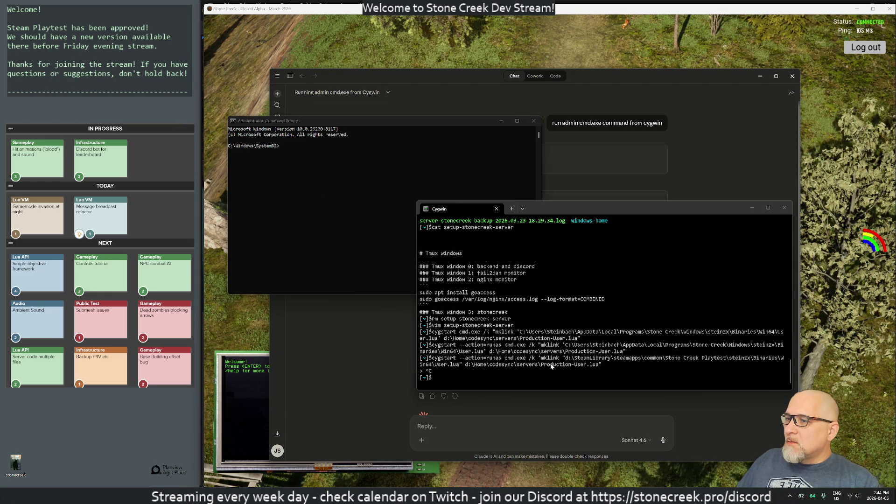
pyautogui.moveTo(541, 358); pyautogui.dragTo(548, 364)
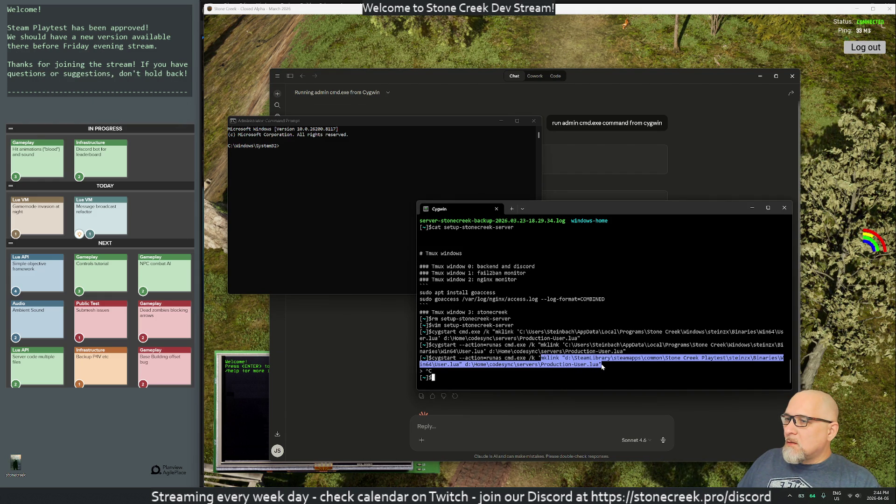
pyautogui.hotkey('ctrl', 'c')
pyautogui.click(323, 215)
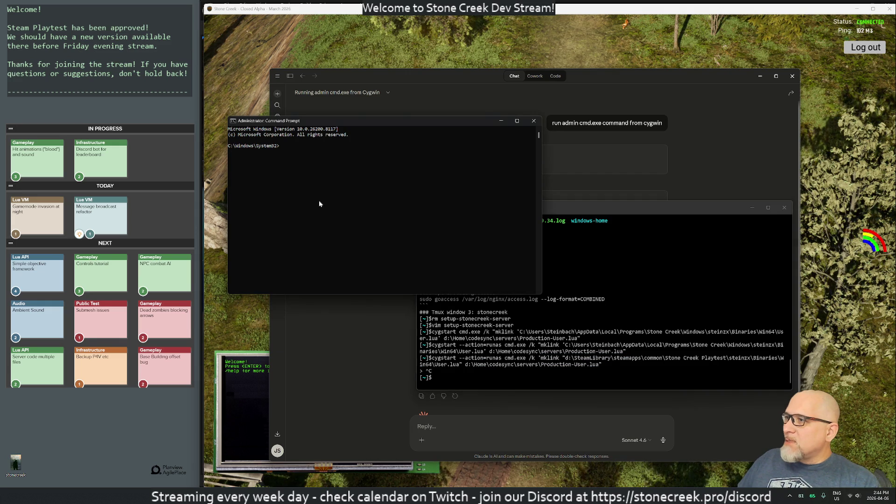
# Paste the remaining mklink text and run the completed command in the administrator Command Prompt
pyautogui.rightClick(320, 203)
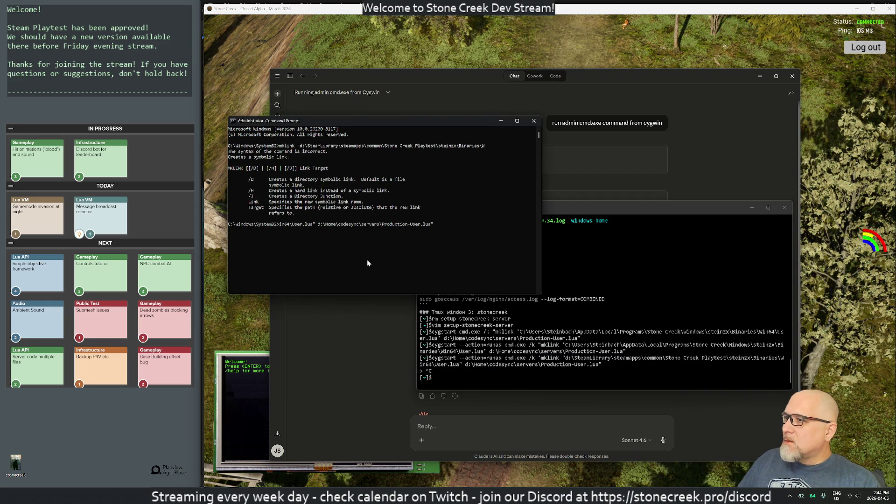
pyautogui.press('Return')
pyautogui.press('Return')
pyautogui.press('Return')
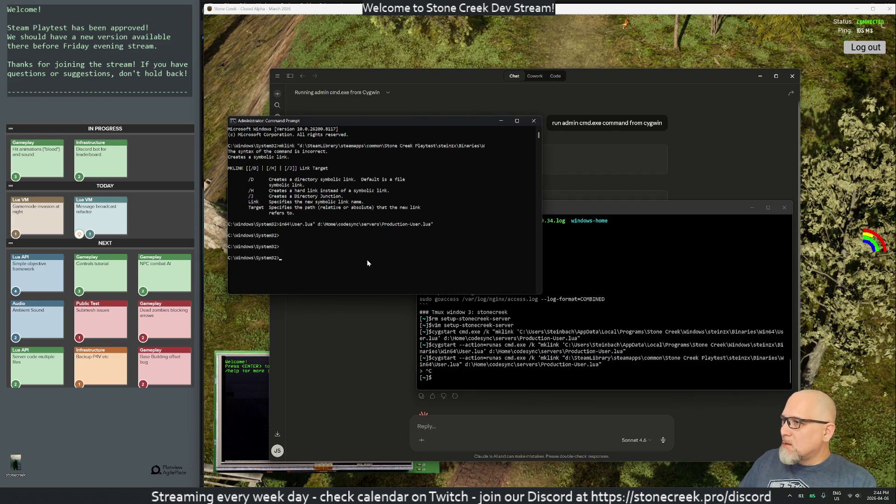
pyautogui.press('Up')
pyautogui.press('Up')
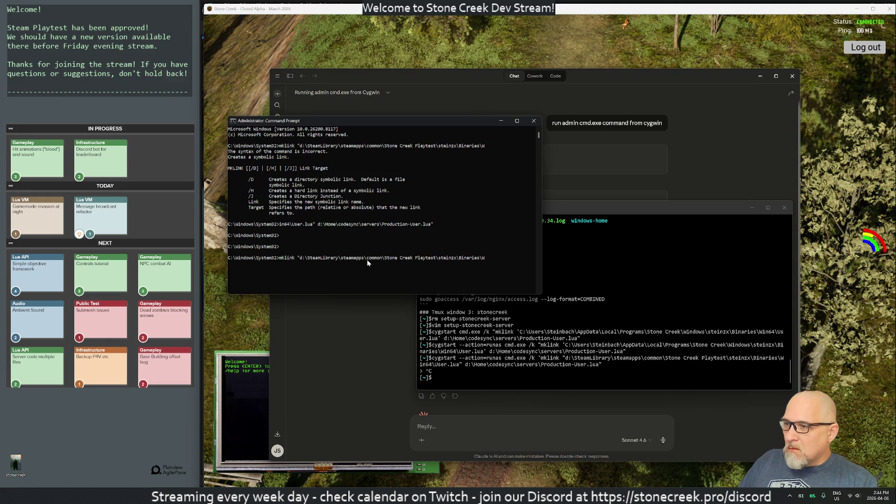
pyautogui.moveTo(421, 364); pyautogui.dragTo(602, 366)
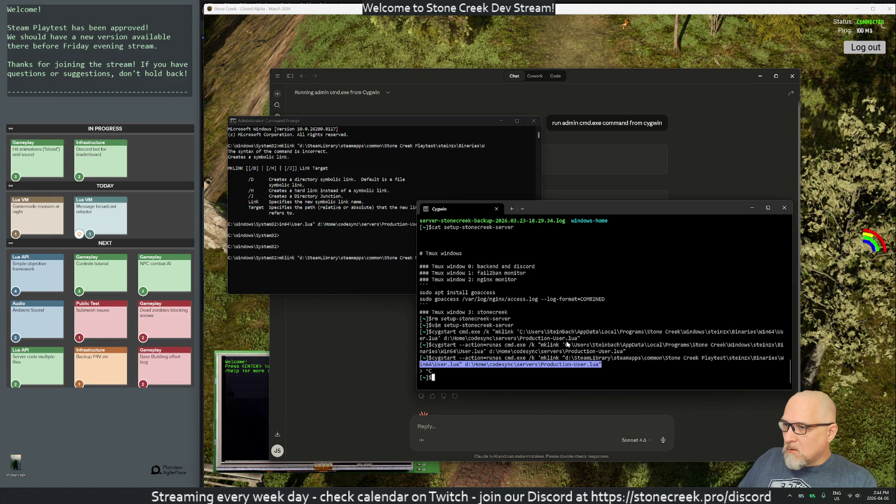
pyautogui.click(500, 187)
pyautogui.hotkey('ctrl', 'v')
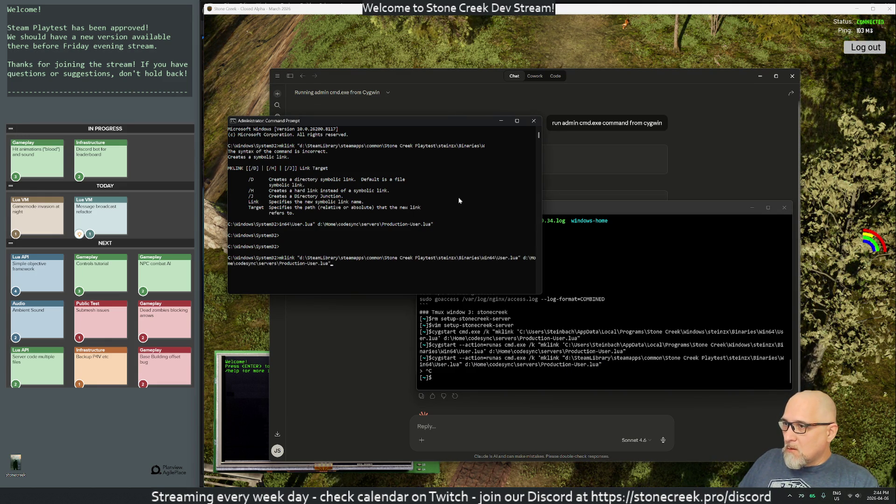
pyautogui.press('Return')
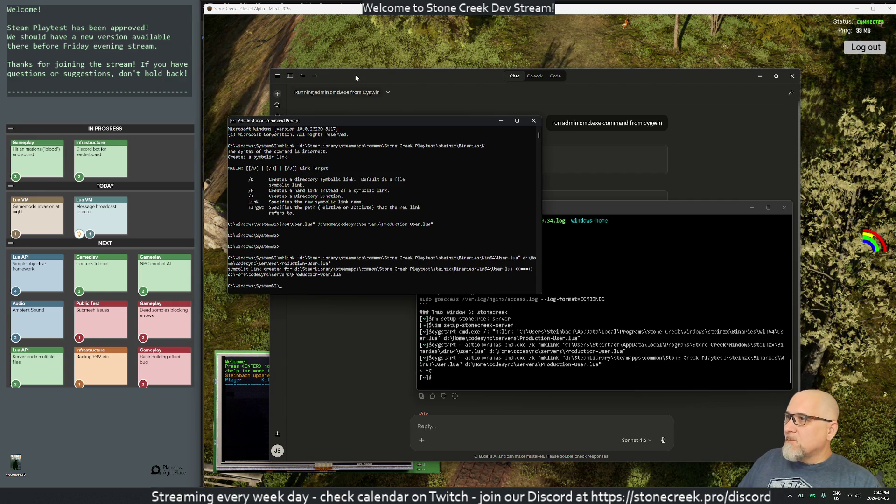
# Run the character through the forest down to the dirt clearing near the zombies
pyautogui.click(352, 55)
pyautogui.scroll(3, 530, 35)
pyautogui.press('s')
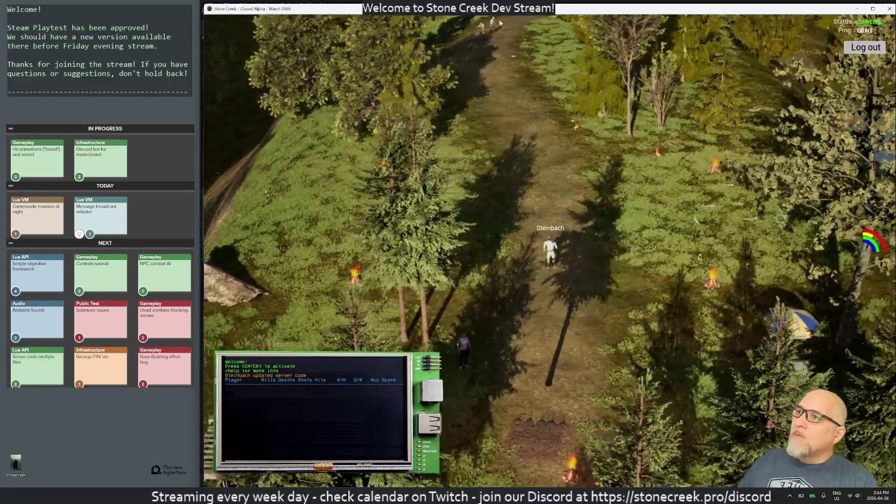
pyautogui.press('s')
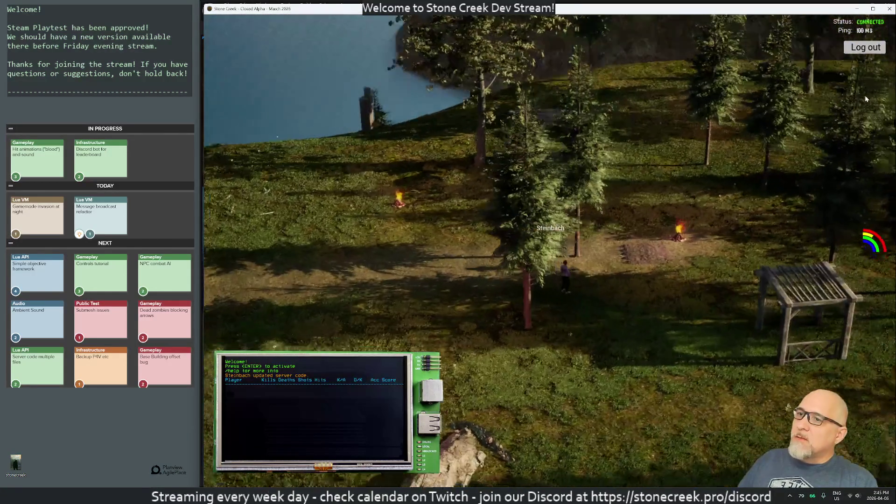
pyautogui.press('s')
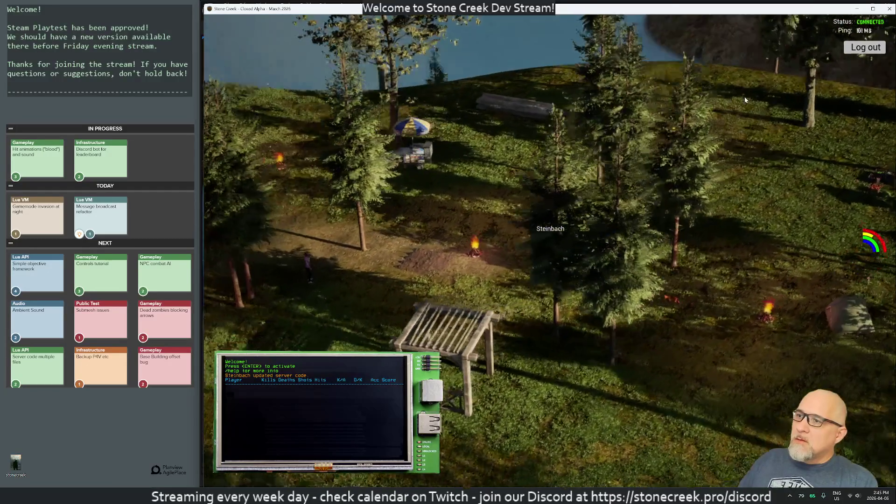
pyautogui.press('s')
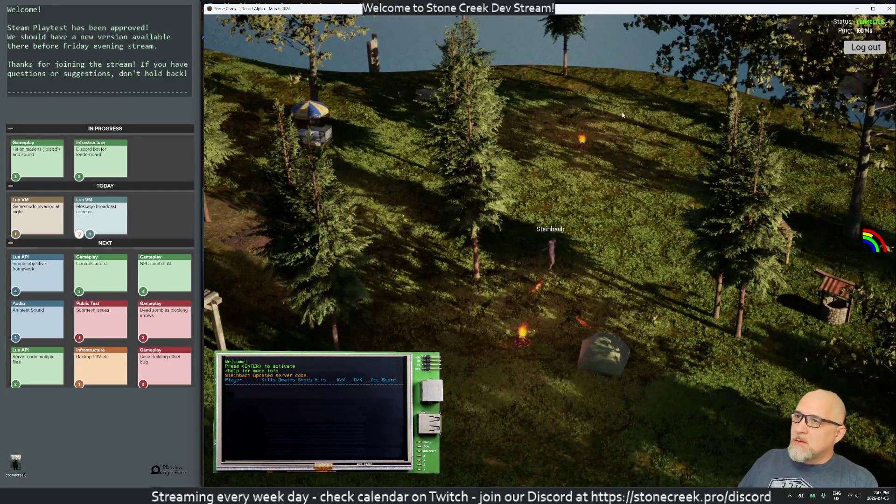
pyautogui.press('s')
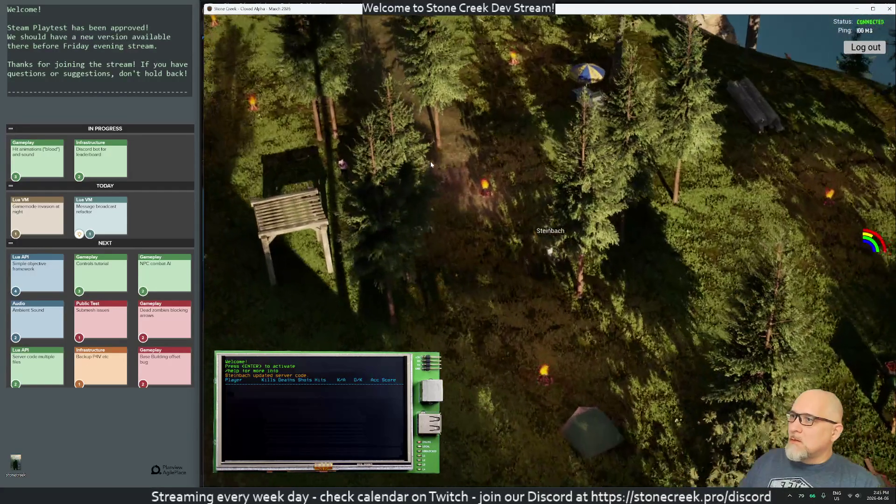
pyautogui.press('s')
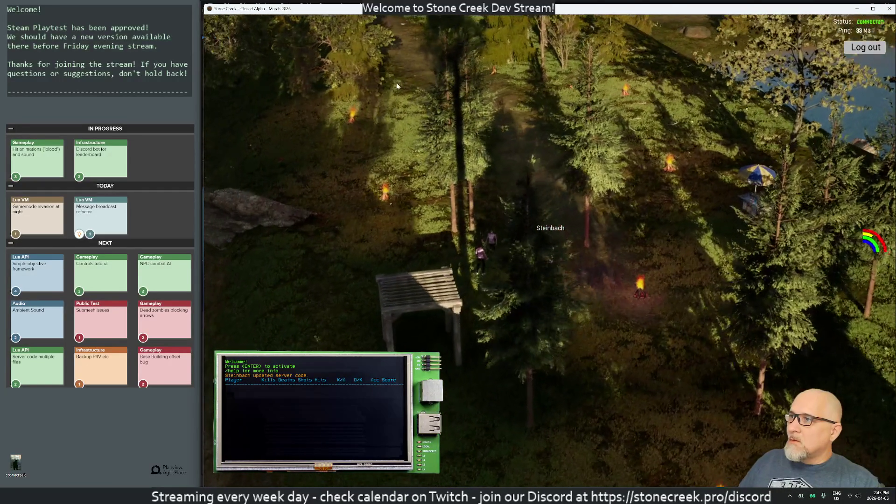
pyautogui.press('s')
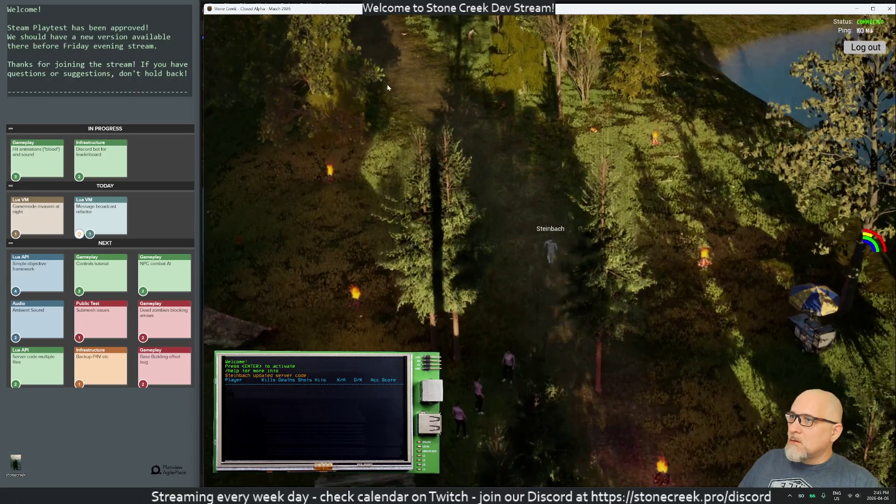
pyautogui.press('s')
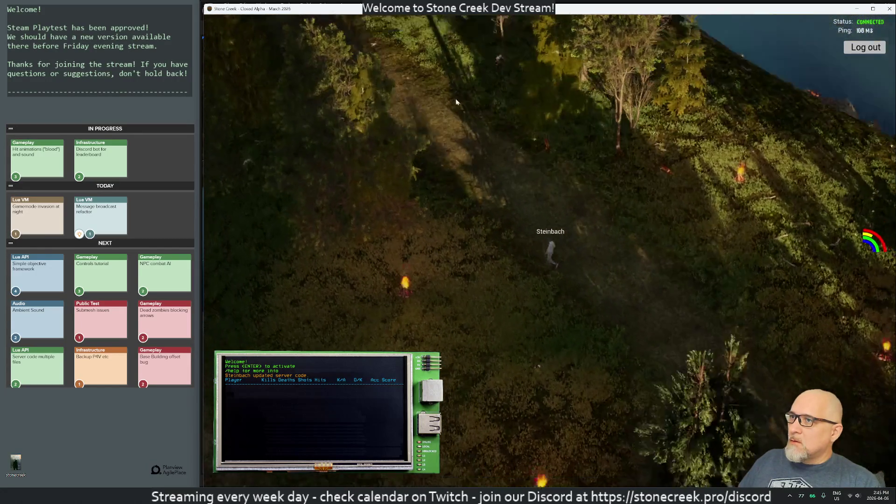
pyautogui.press('s')
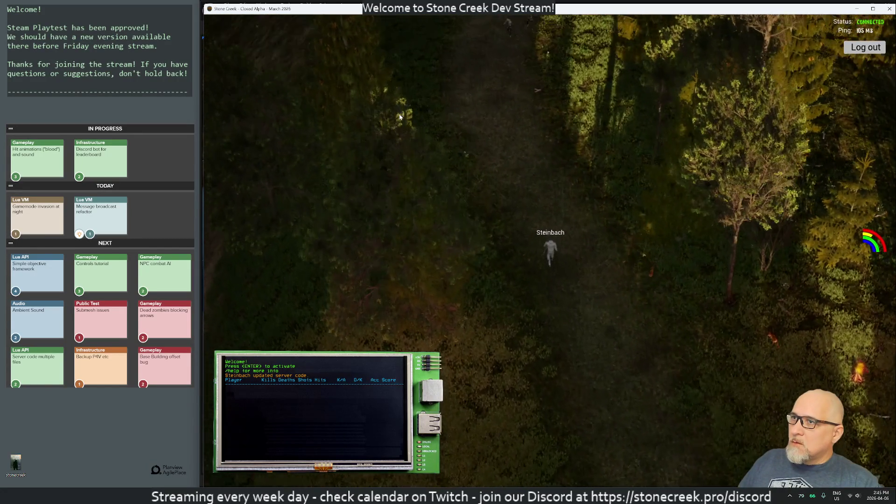
pyautogui.press('s')
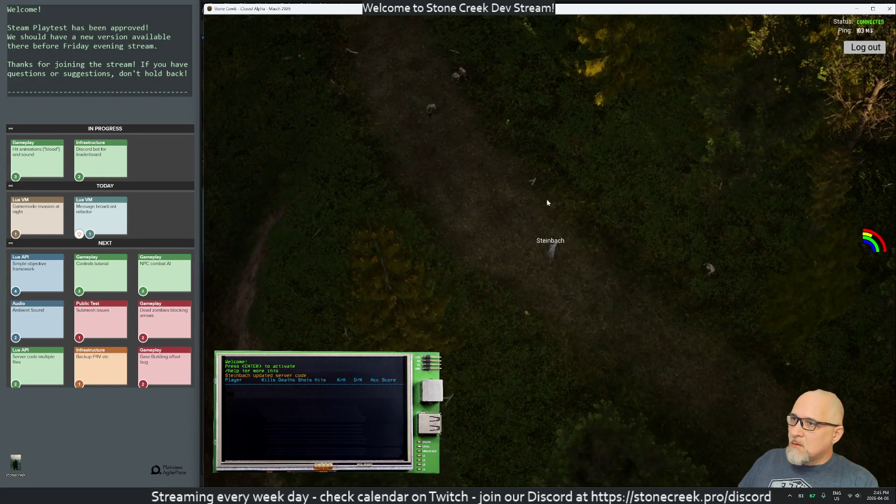
# Shoot the approaching zombies until the scoreboard shows 5 kills from 16 shots and 16 hits
pyautogui.click(688, 267)
pyautogui.click(688, 267)
pyautogui.click(687, 267)
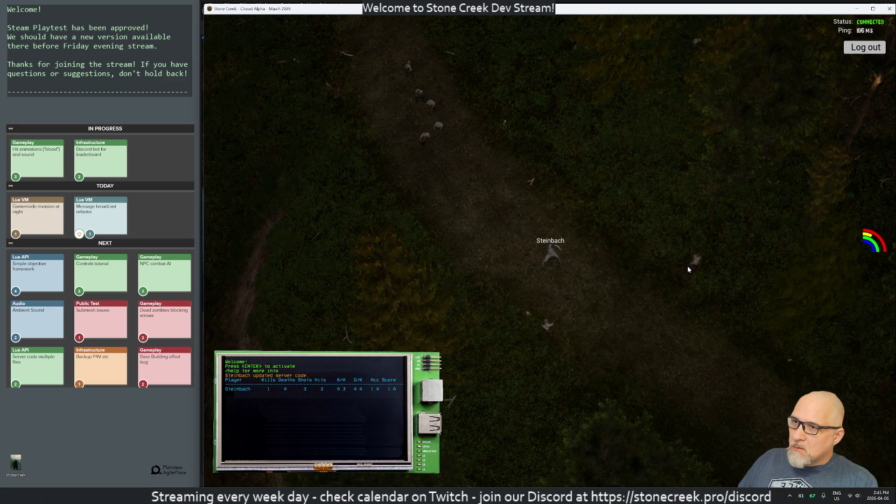
pyautogui.click(550, 314)
pyautogui.click(550, 313)
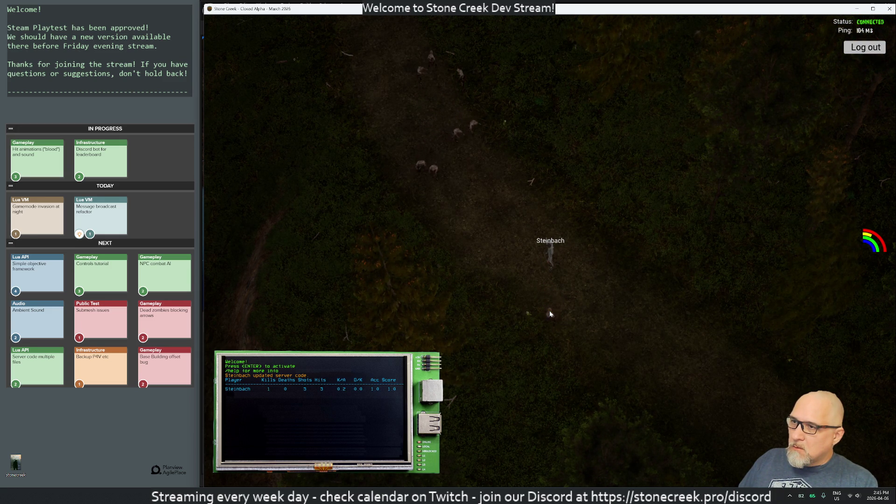
pyautogui.click(491, 262)
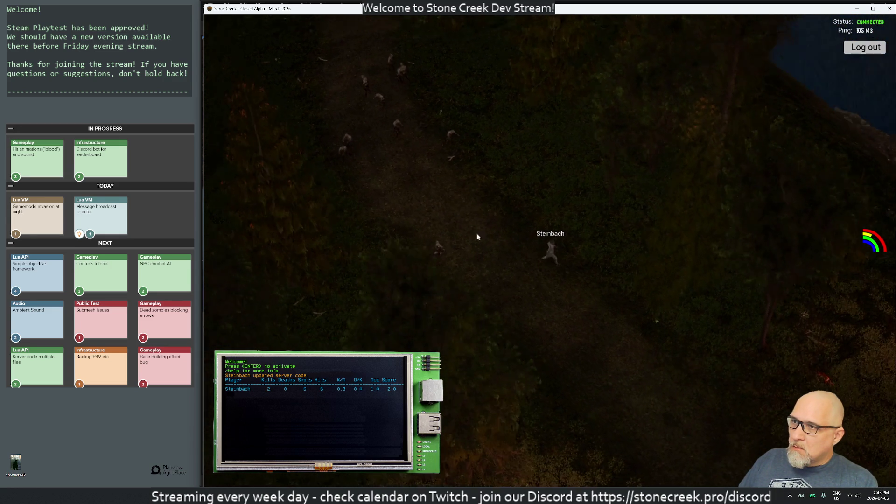
pyautogui.click(464, 177)
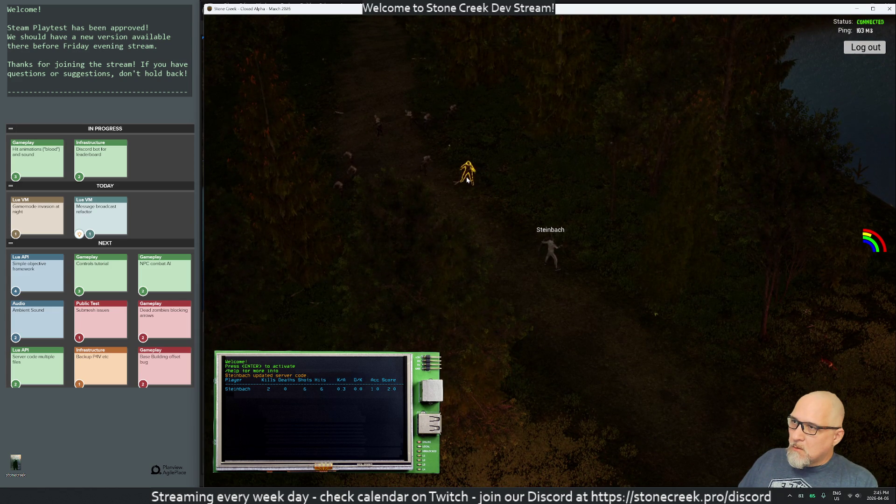
pyautogui.click(463, 177)
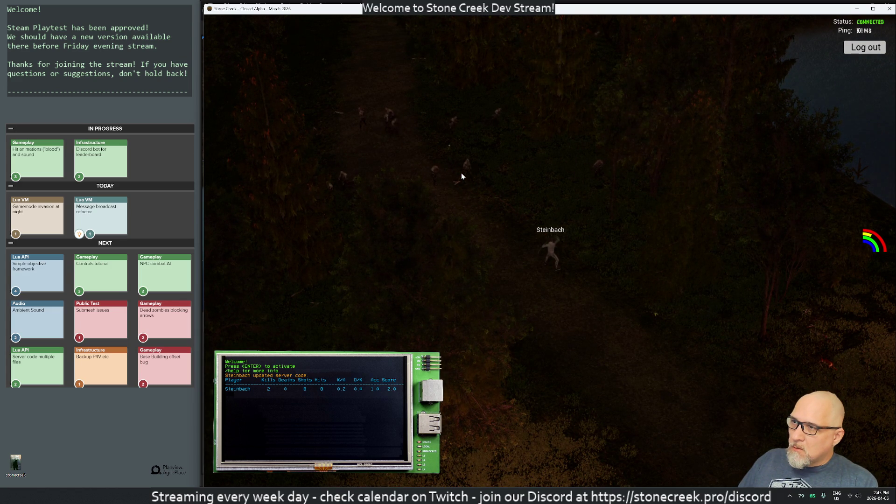
pyautogui.click(458, 186)
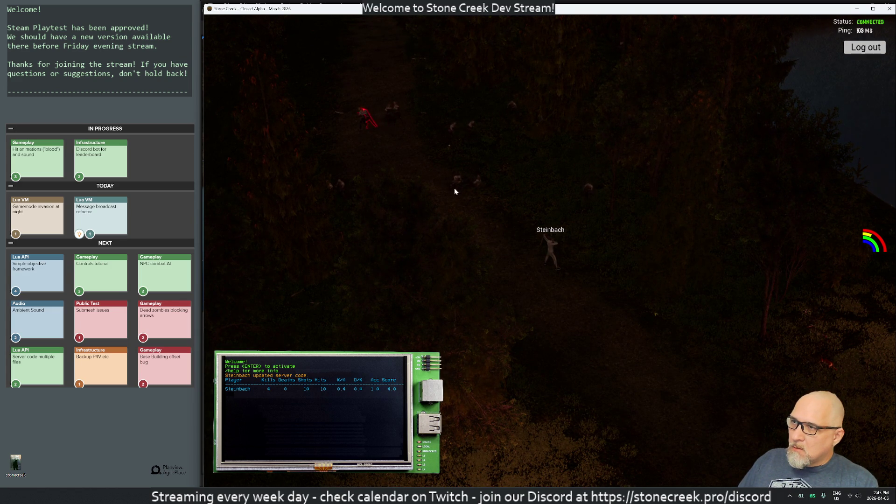
pyautogui.click(456, 190)
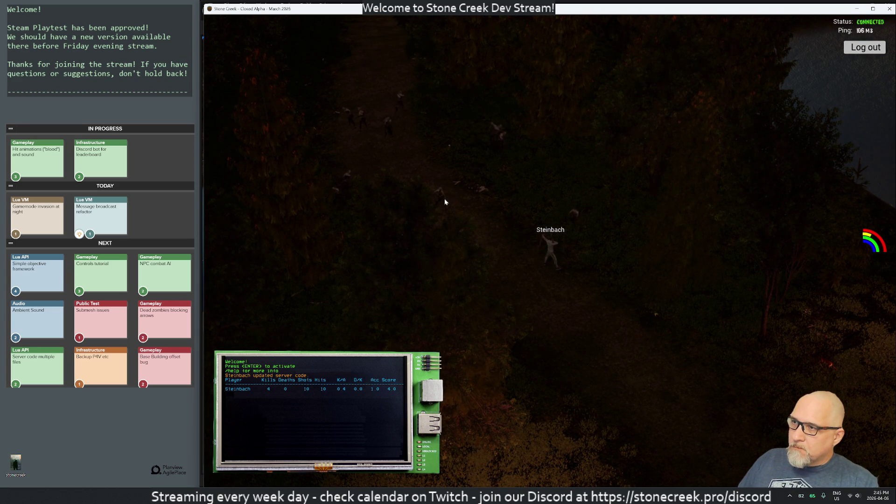
pyautogui.click(434, 202)
pyautogui.click(475, 197)
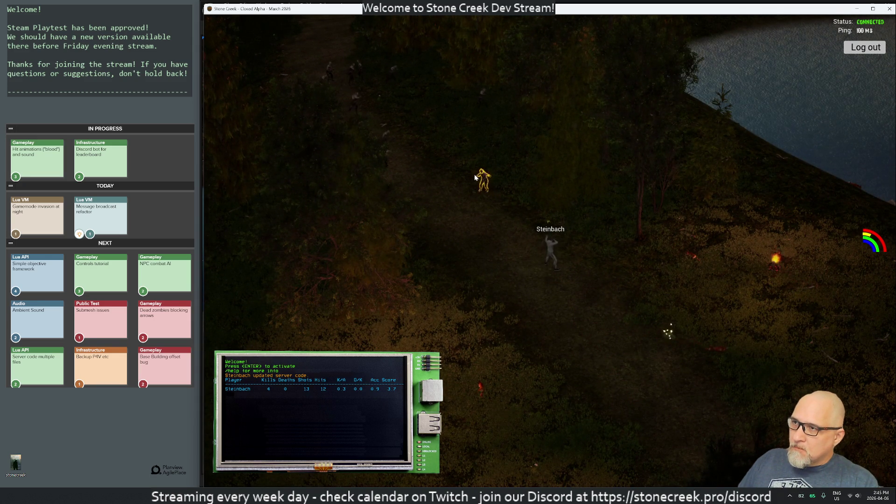
pyautogui.click(475, 174)
pyautogui.click(474, 174)
pyautogui.click(474, 174)
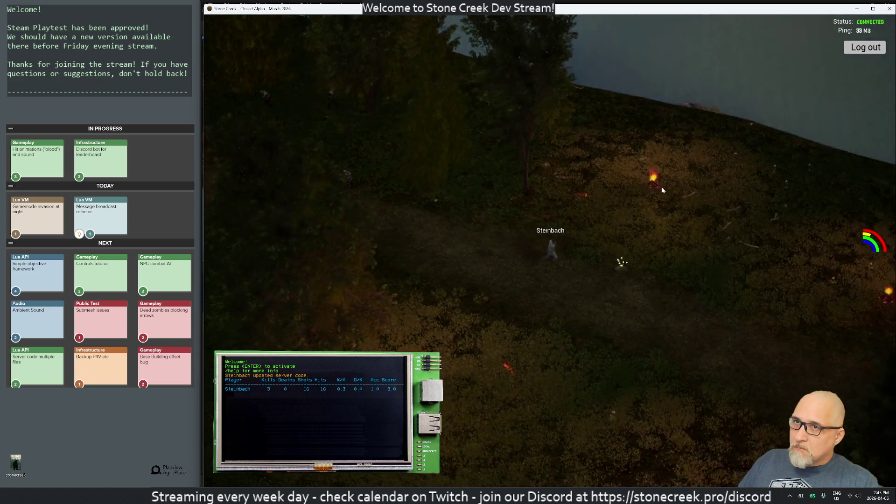
# Run right across the field, then log out to the login screen
pyautogui.press('d')
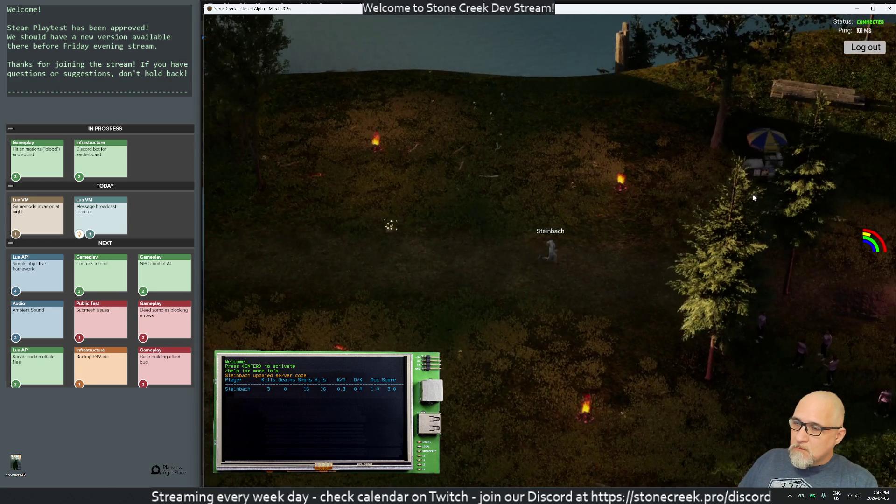
pyautogui.press('s')
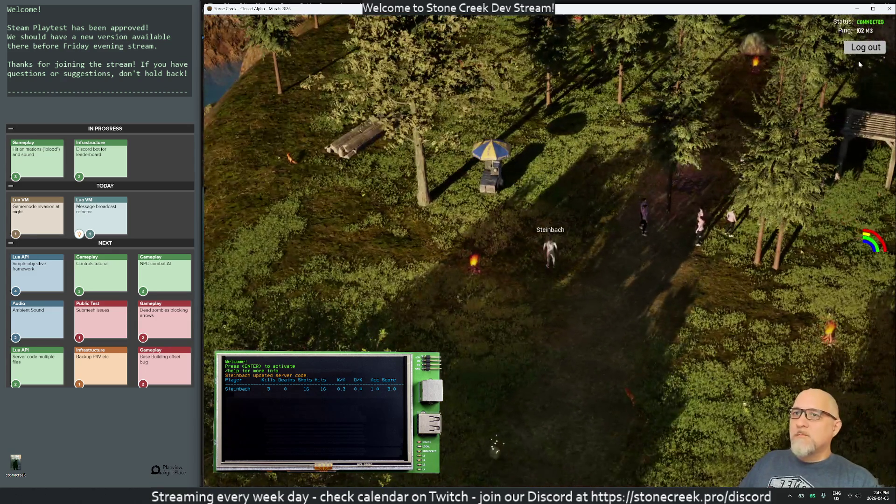
pyautogui.click(863, 47)
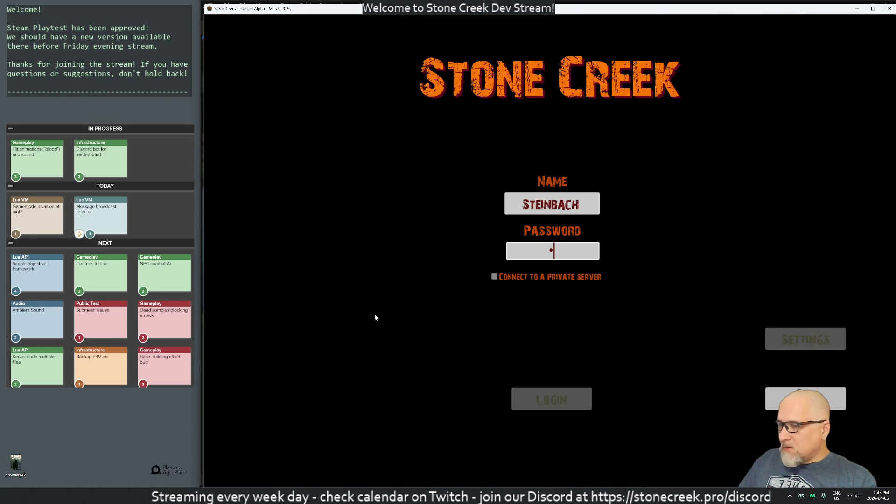
# Log back into the world with the account password and fire a shot
pyautogui.write('***')
pyautogui.press('Return')
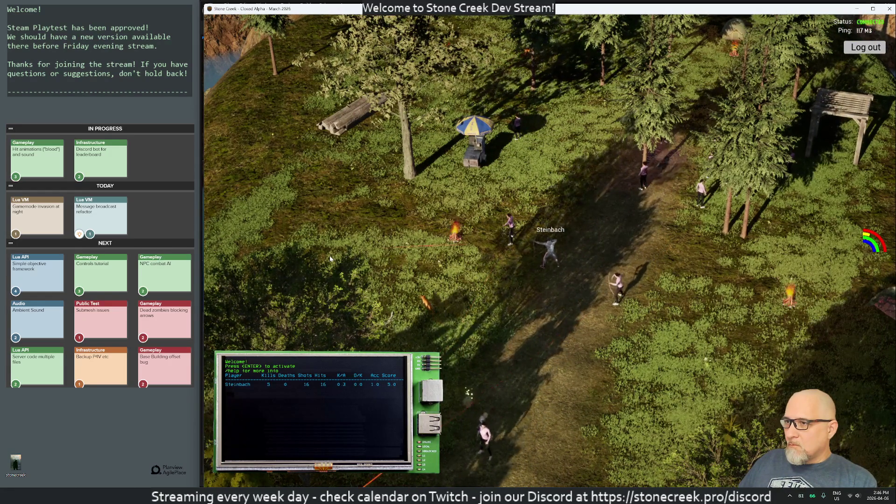
pyautogui.click(499, 245)
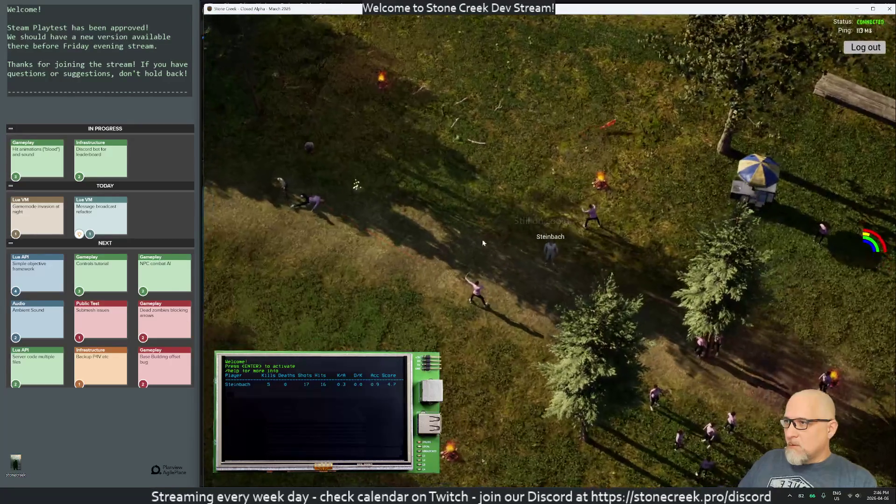
# Walk past the rock and pergola to the tents and sleep in a tent
pyautogui.press('w')
pyautogui.press('w')
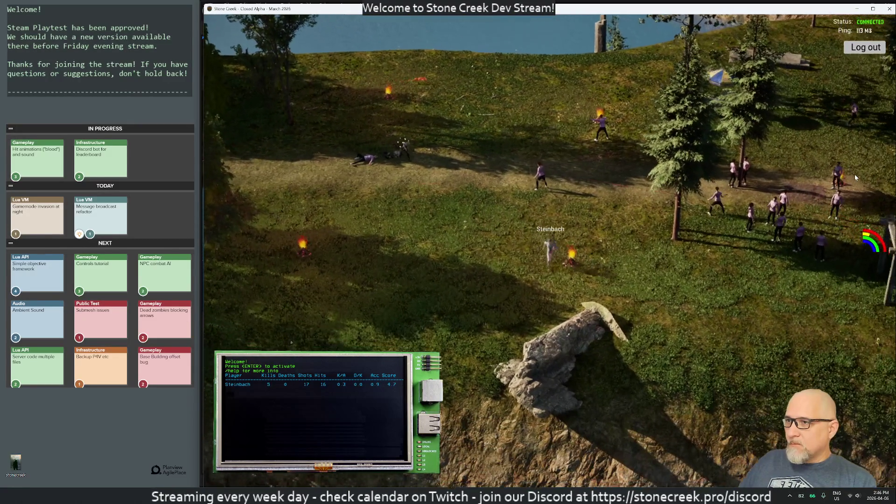
pyautogui.press('d')
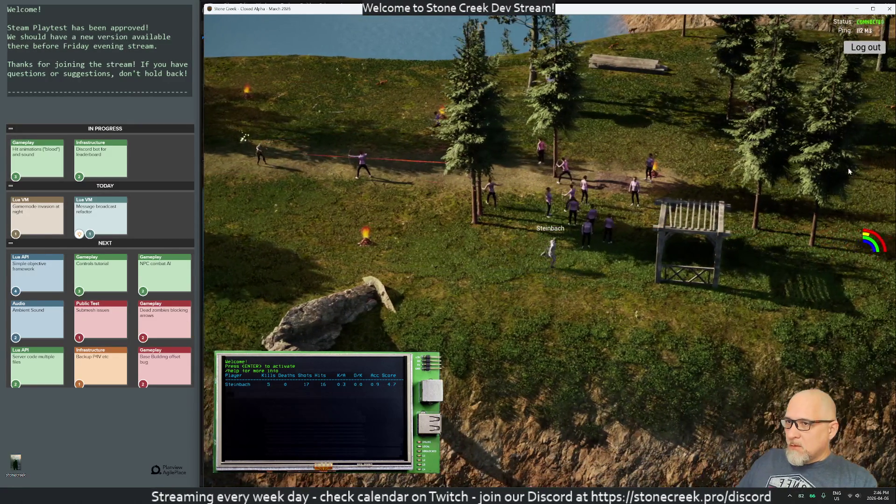
pyautogui.press('d')
pyautogui.press('d')
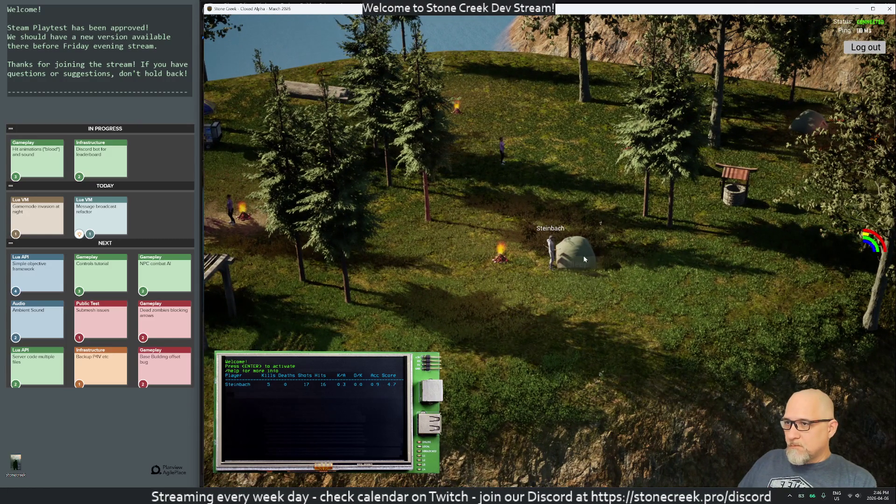
pyautogui.rightClick(578, 262)
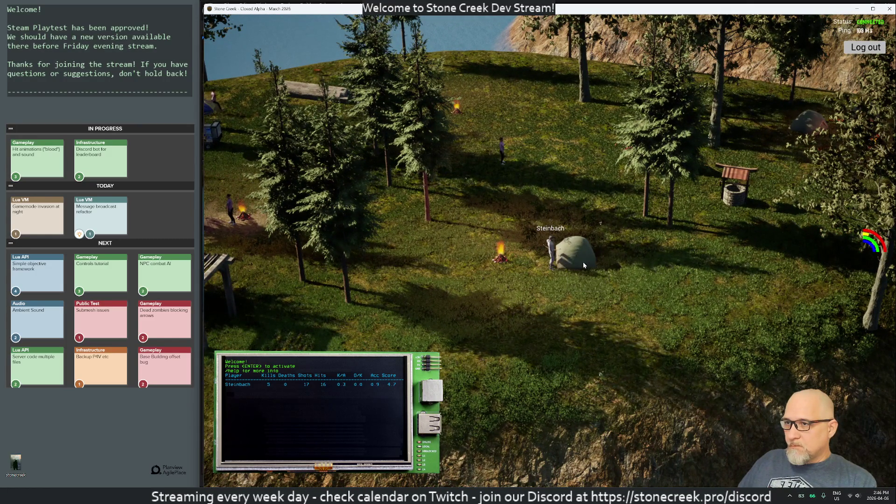
pyautogui.click(584, 265)
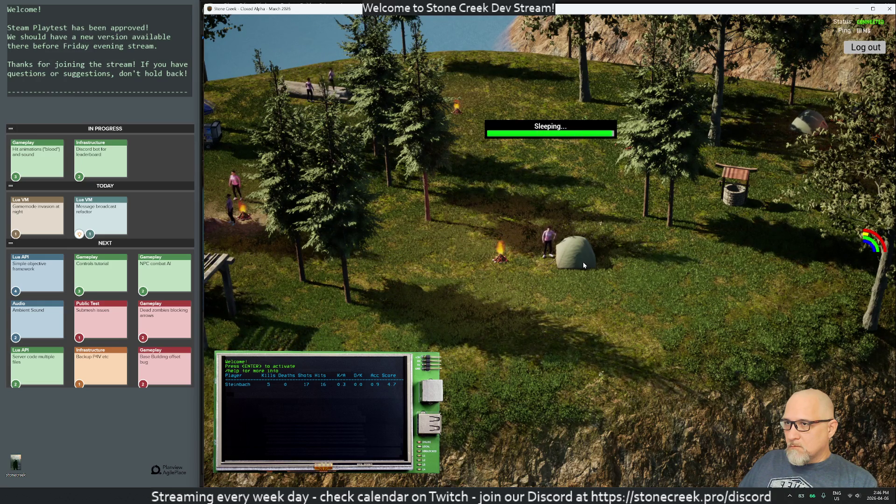
# Run left past the campfire and up the hill, then log out
pyautogui.press('a')
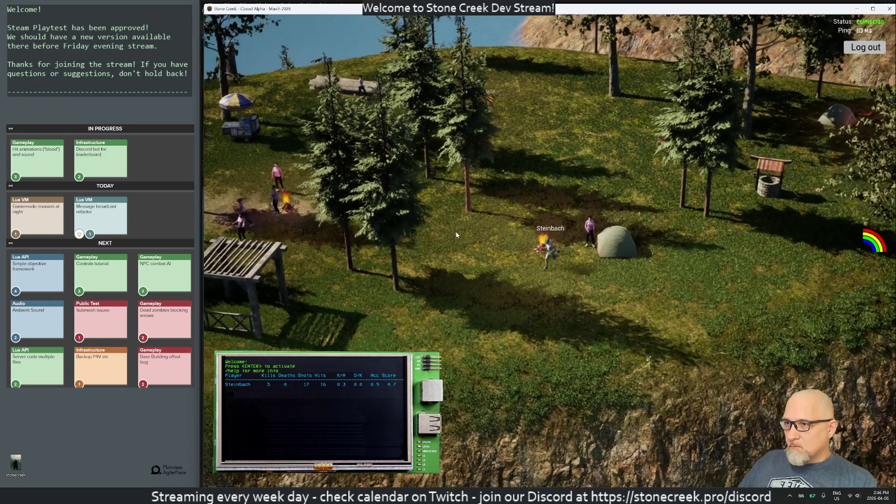
pyautogui.press('a')
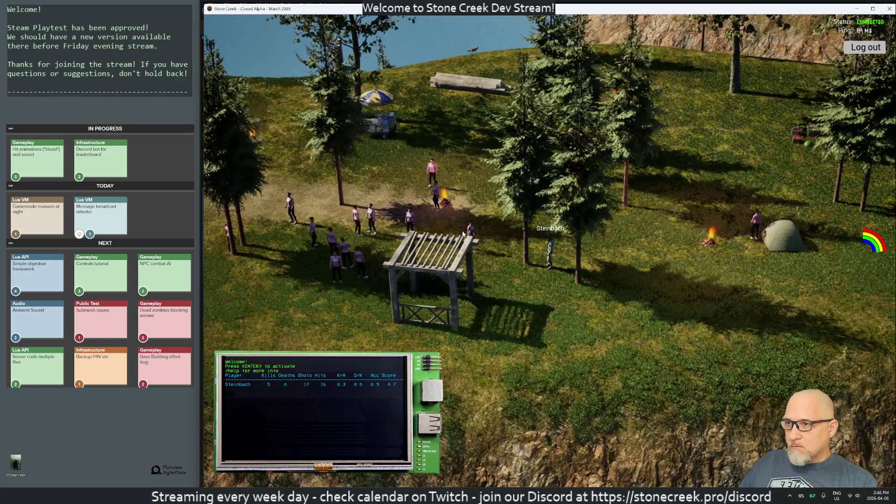
pyautogui.press('a')
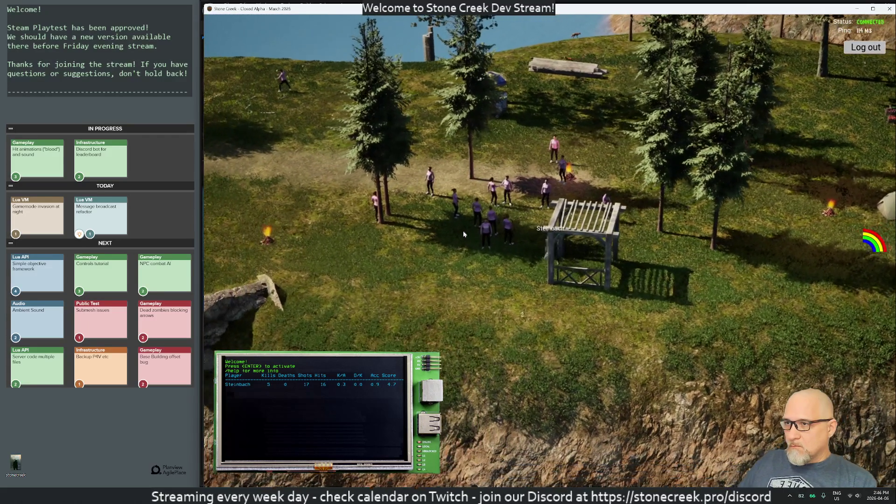
pyautogui.press('a')
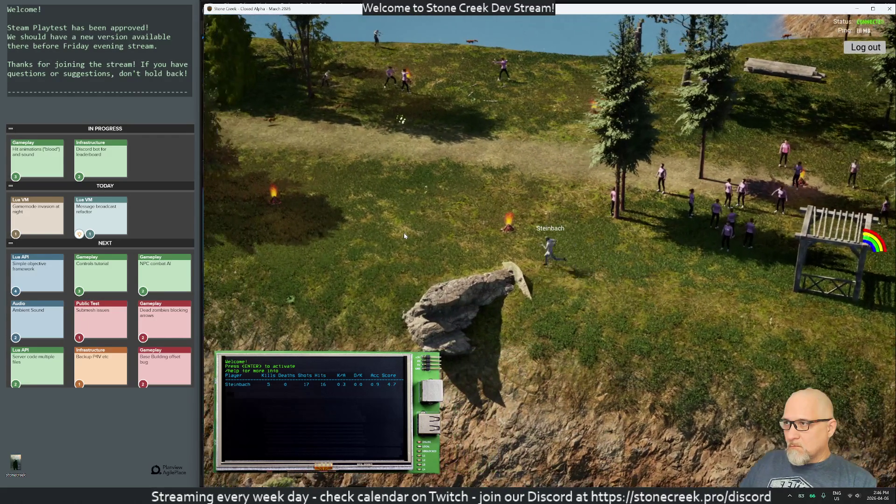
pyautogui.press('a')
pyautogui.press('w')
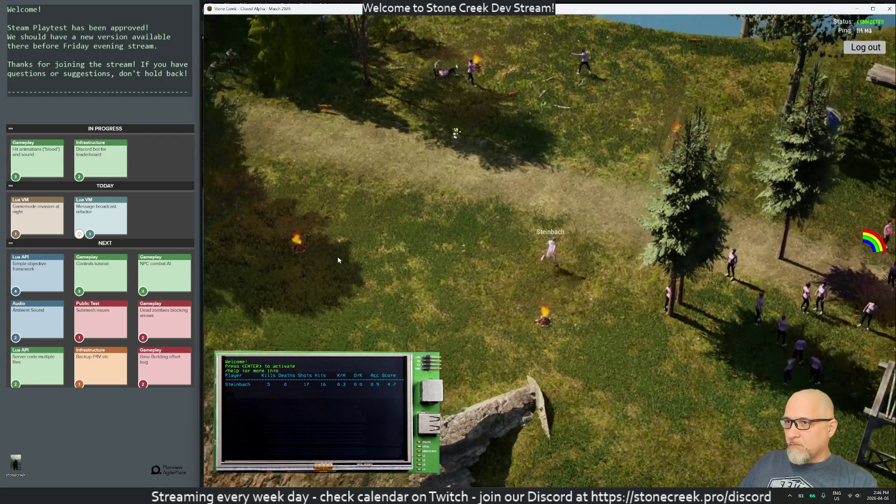
pyautogui.press('w')
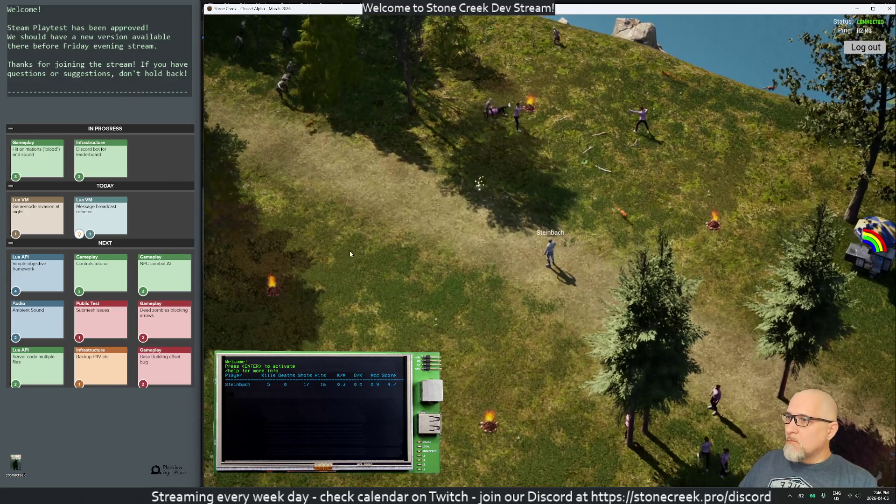
pyautogui.click(865, 47)
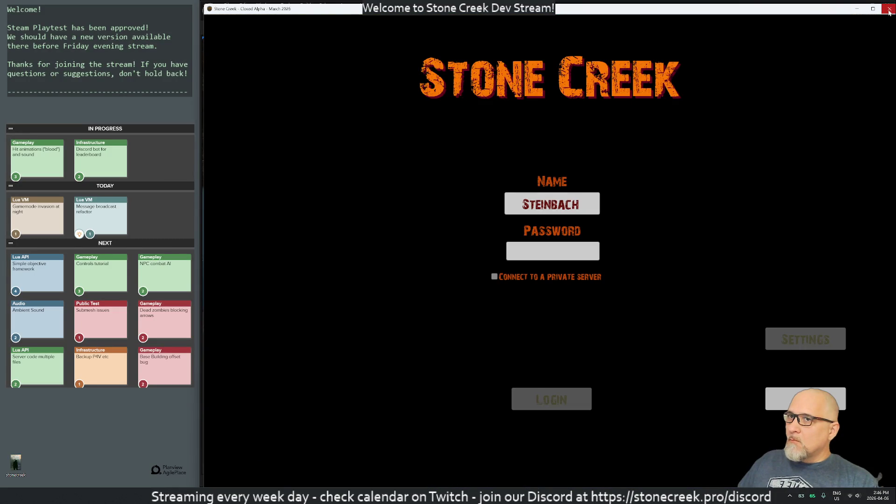
# Close the Stone Creek game and copy the working mklink command from the admin prompt
pyautogui.click(889, 9)
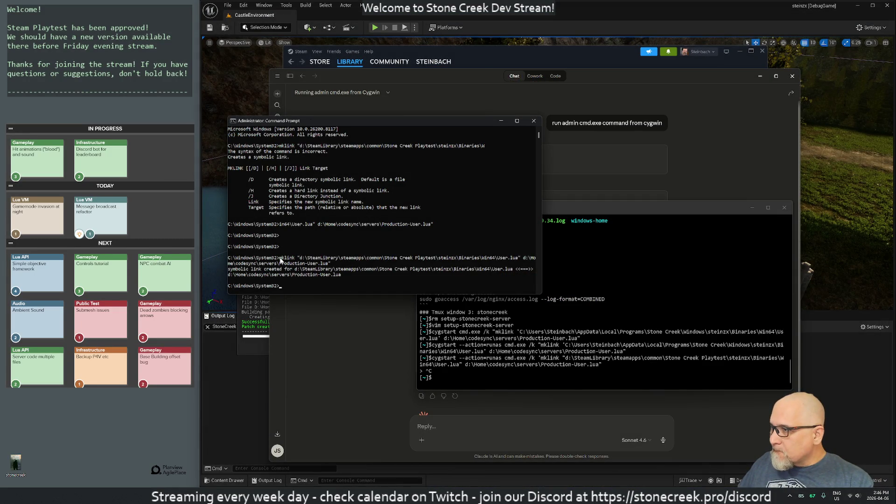
pyautogui.moveTo(280, 260); pyautogui.dragTo(302, 264)
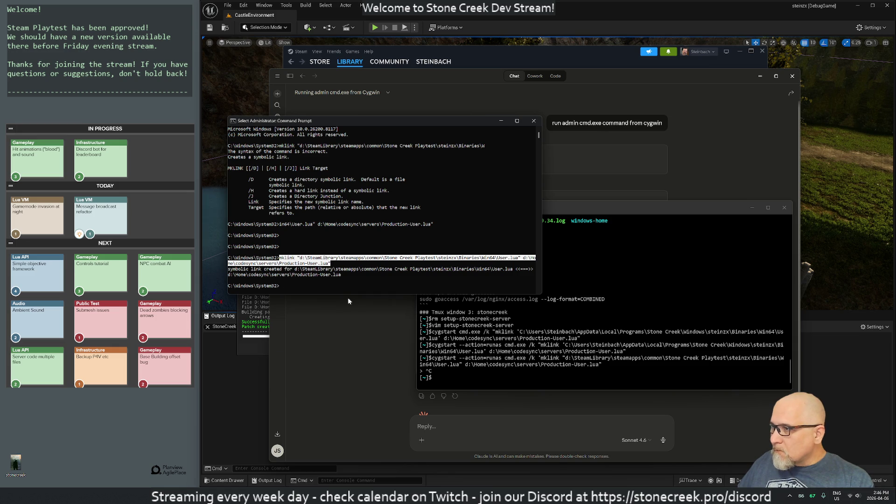
pyautogui.hotkey('ctrl', 'c')
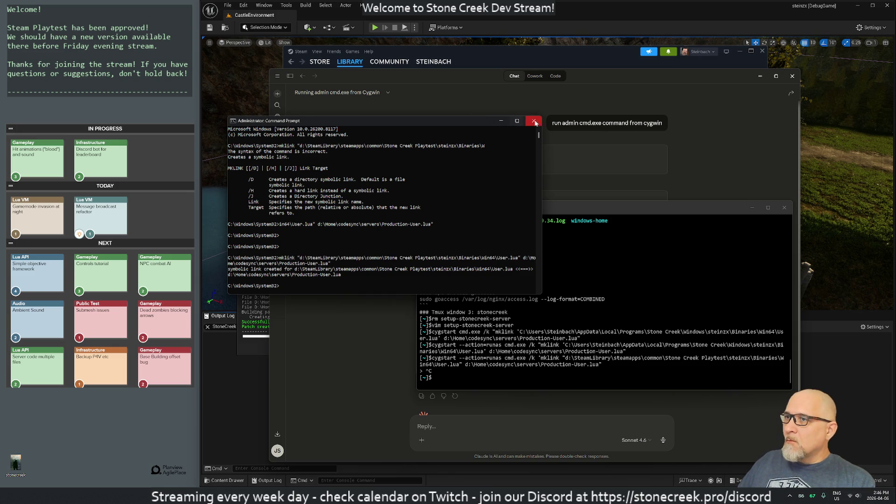
# Run the mklink line via cygstart runas in Cygwin; it reports the file already exists
pyautogui.click(483, 386)
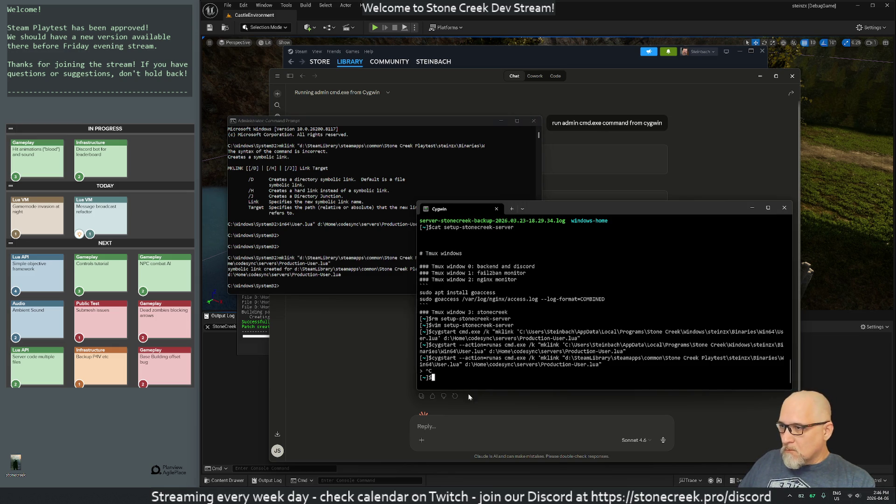
pyautogui.press('Up')
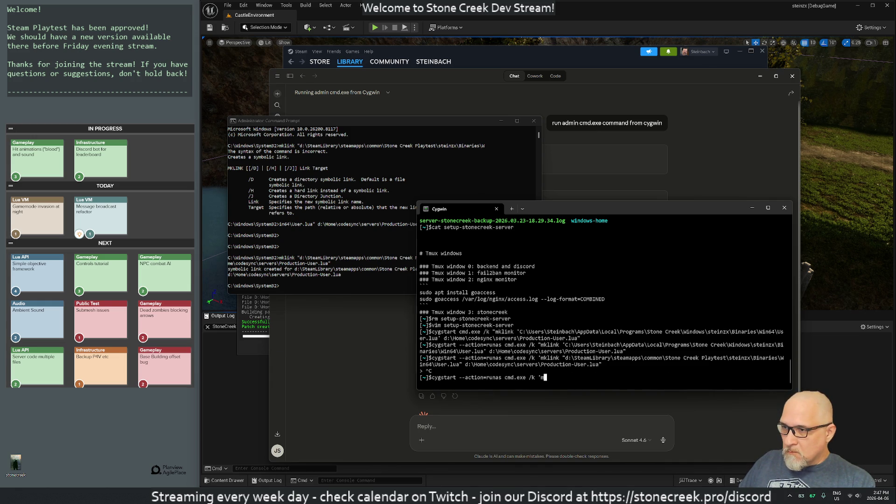
pyautogui.hotkey('ctrl', 'v')
pyautogui.write("'")
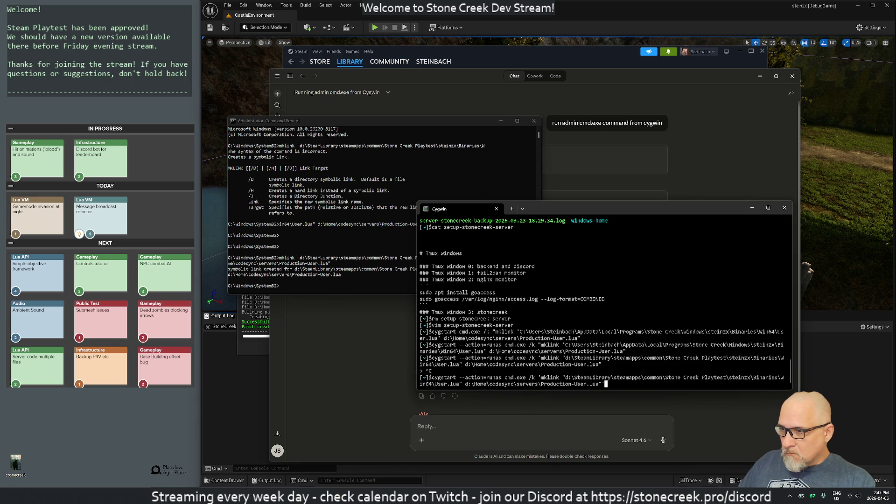
pyautogui.press('Return')
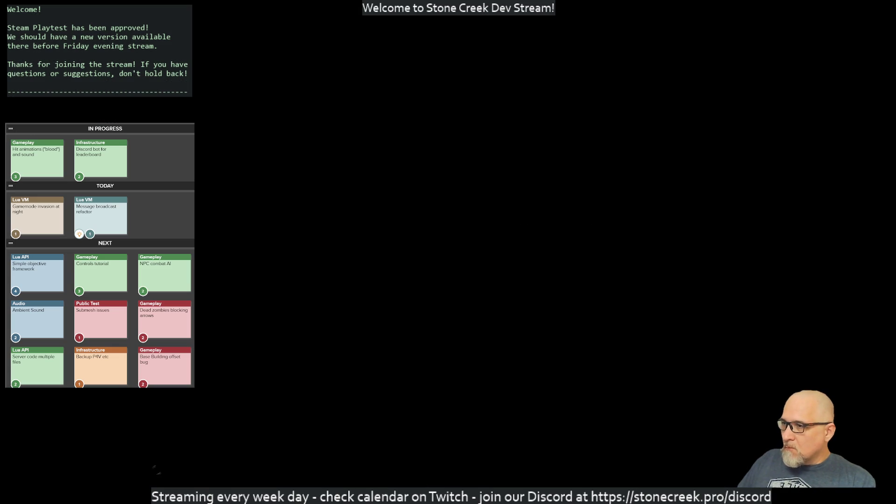
pyautogui.hotkey('alt', 'y')
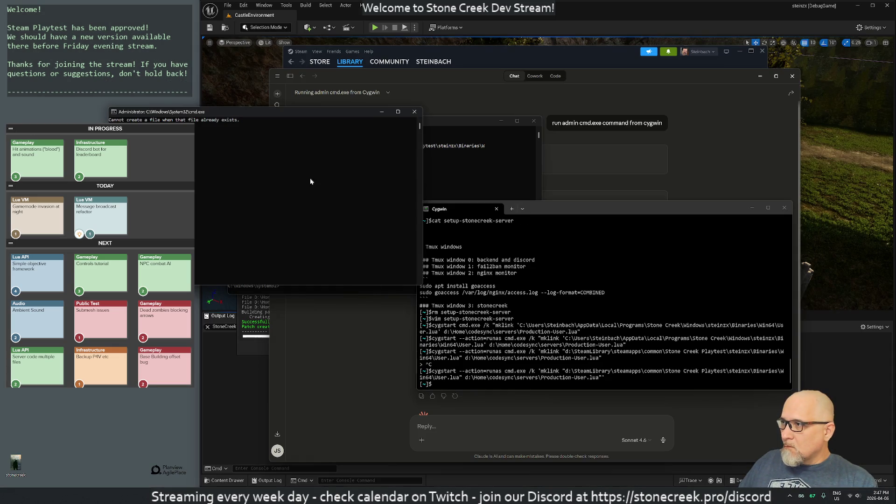
pyautogui.click(415, 113)
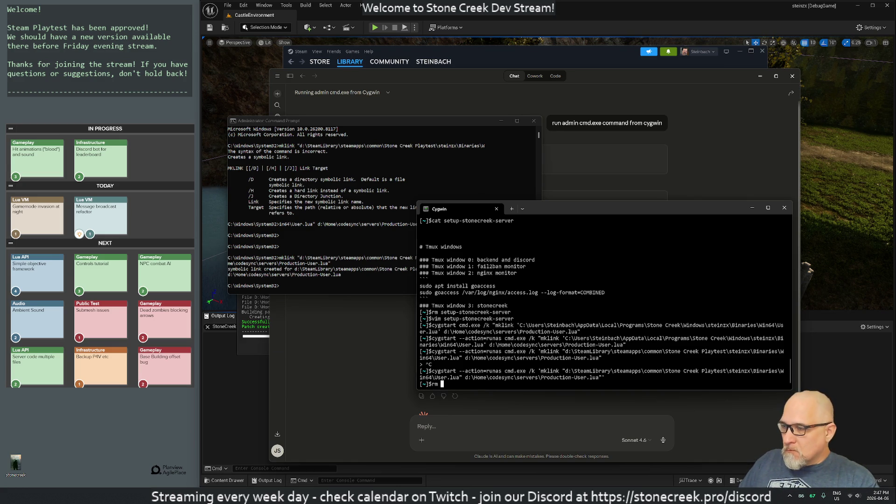
# Begin typing the /cygdrive/d/Ste path of the User.lua file to remove
pyautogui.write('/mnt')
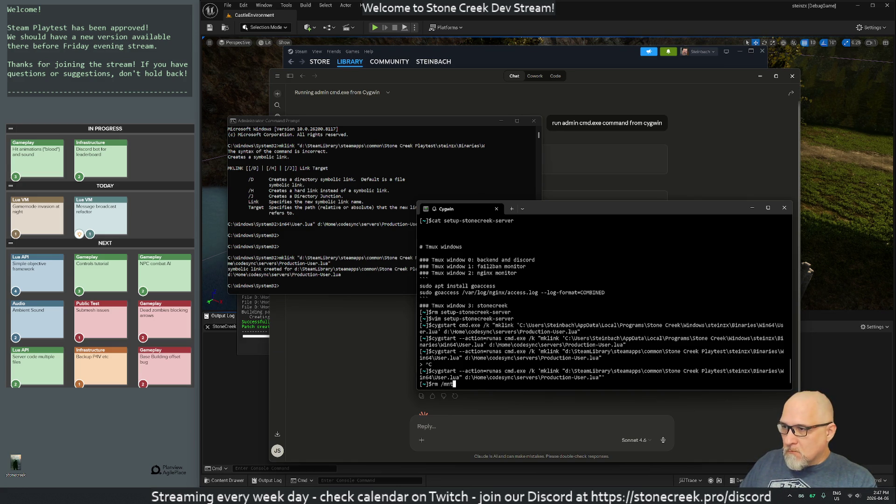
pyautogui.press('BackSpace')
pyautogui.press('BackSpace')
pyautogui.press('BackSpace')
pyautogui.write('cygdrive/d')
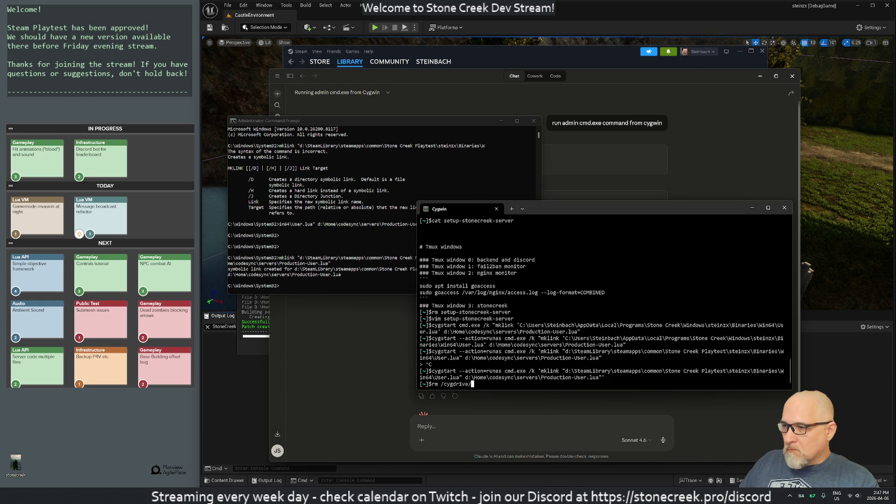
pyautogui.write('/Ste')
# Delete the Playtest Binaries/Win64 User.lua with rm, rerunning rm to confirm it's gone
pyautogui.press('Tab')
pyautogui.write('steam')
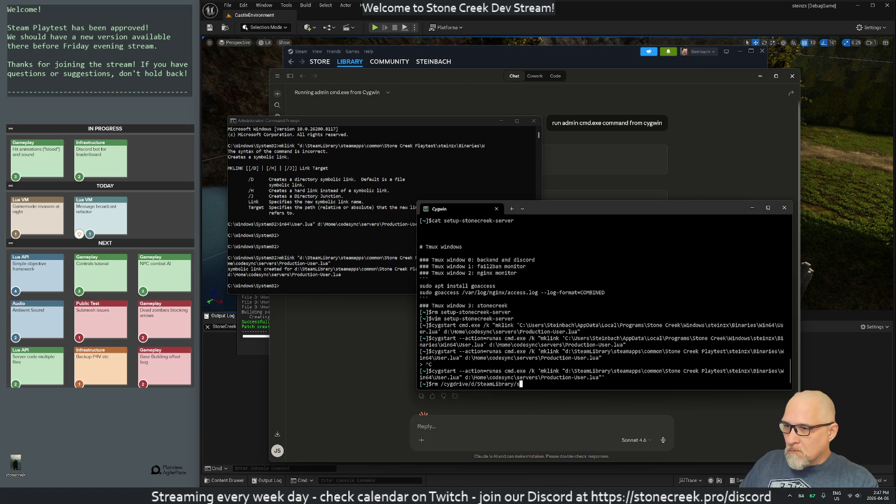
pyautogui.write('apps/common/')
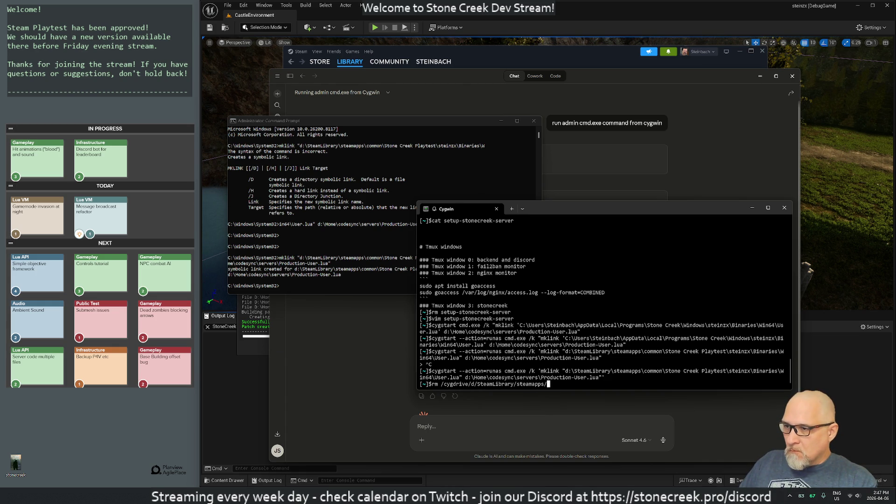
pyautogui.write('Sto')
pyautogui.press('Tab')
pyautogui.write('st')
pyautogui.press('Tab')
pyautogui.write('Bi')
pyautogui.press('Tab')
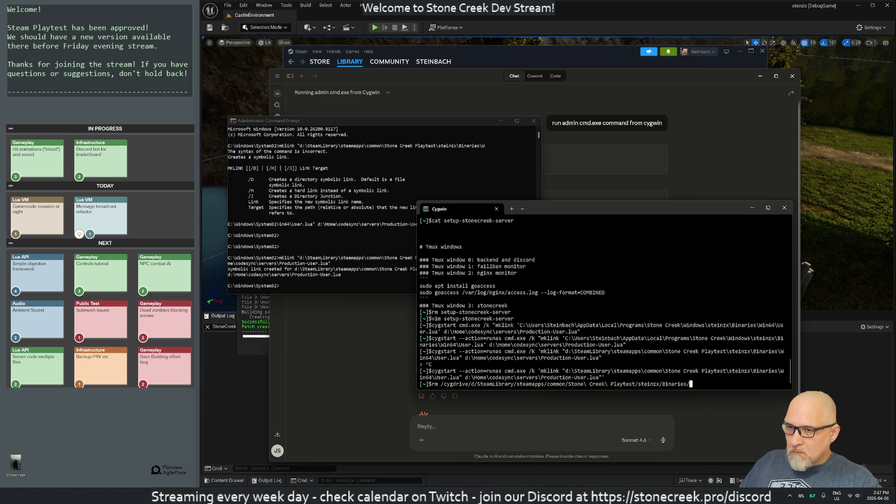
pyautogui.write('Wi')
pyautogui.press('Tab')
pyautogui.write('Us')
pyautogui.press('Tab')
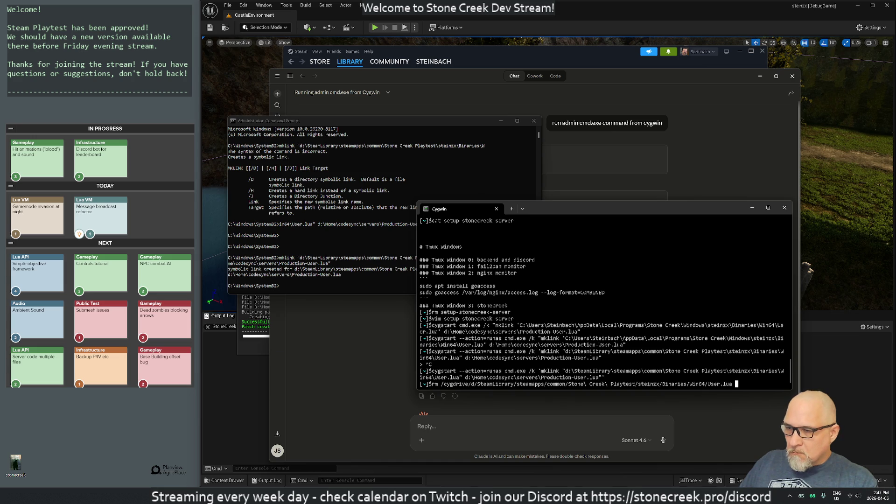
pyautogui.press('Return')
pyautogui.press('Up')
pyautogui.press('Return')
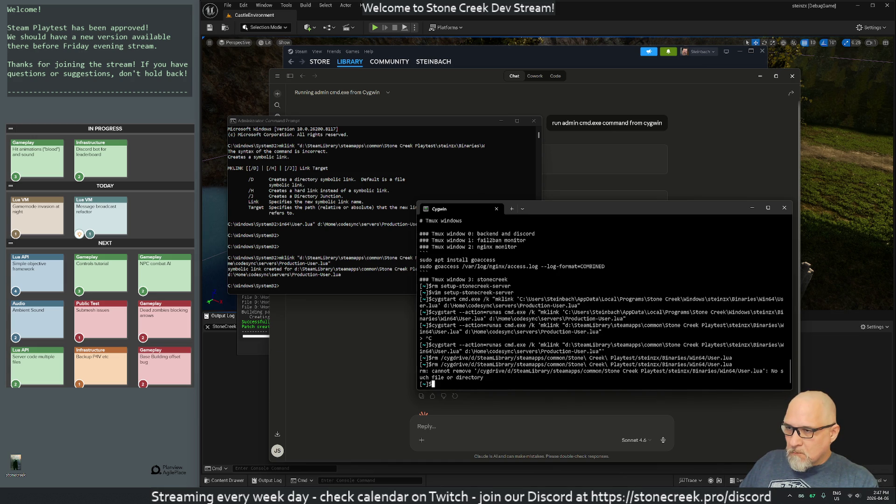
# Rerun the elevated mklink and confirm with ls -al that User.lua links to Production-User.lua
pyautogui.press('Up')
pyautogui.press('Up')
pyautogui.press('Up')
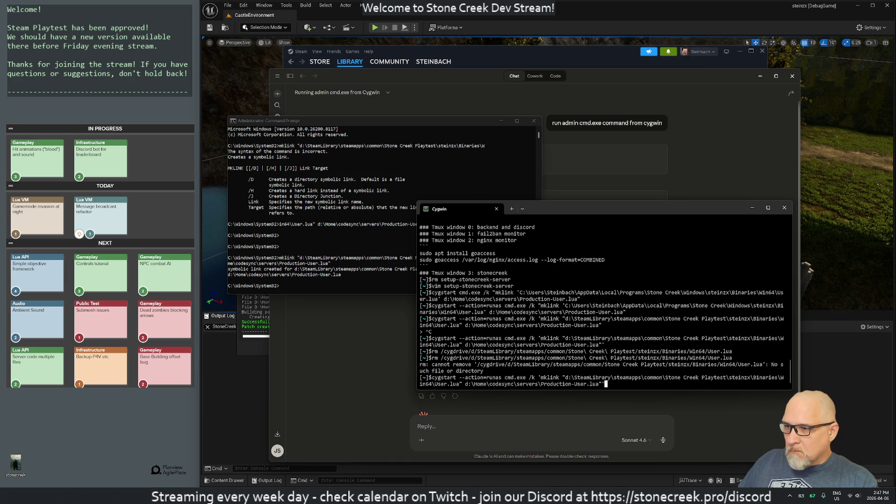
pyautogui.press('Return')
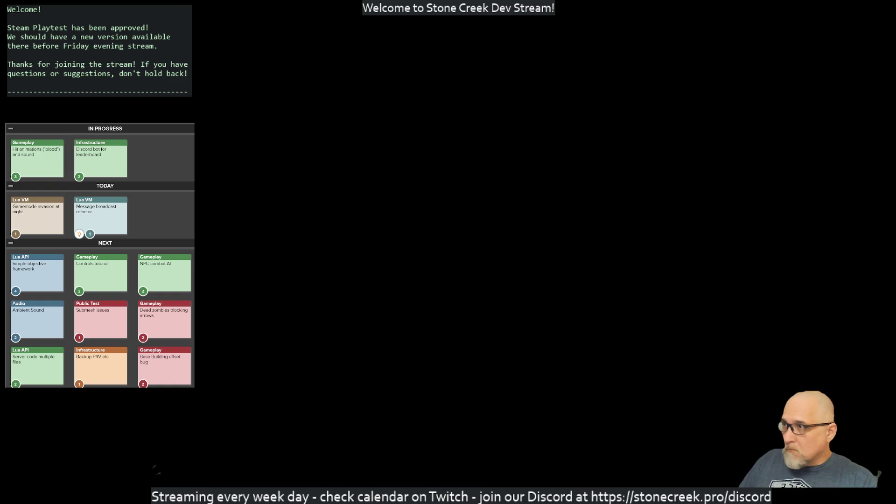
pyautogui.hotkey('alt', 'y')
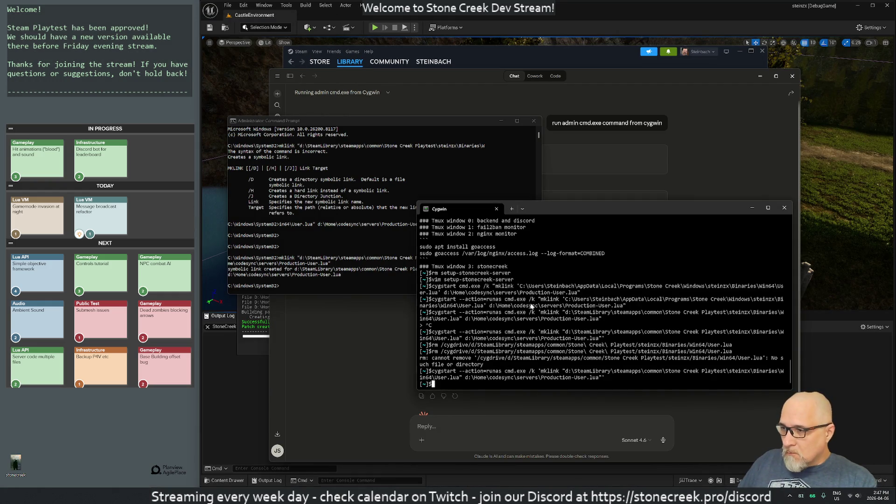
pyautogui.press('Up')
pyautogui.press('Up')
pyautogui.press('Home')
pyautogui.press('Delete')
pyautogui.press('Delete')
pyautogui.write('ls')
pyautogui.write(' -')
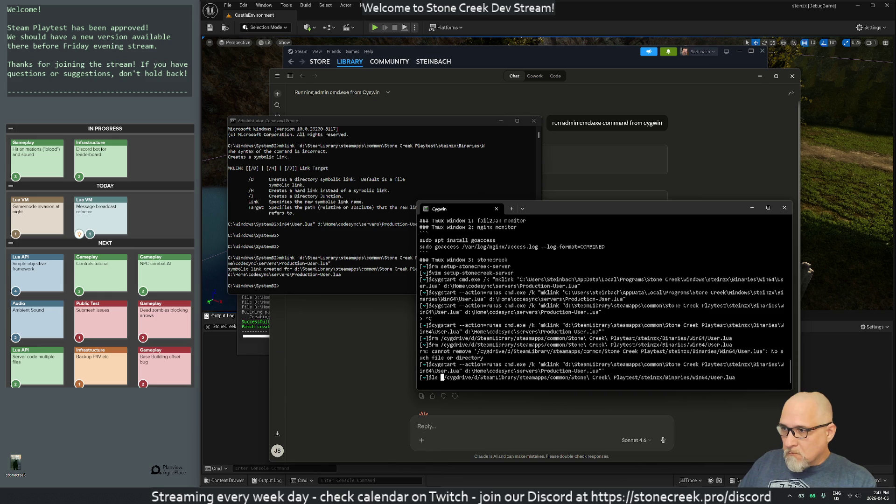
pyautogui.write('al')
pyautogui.press('Return')
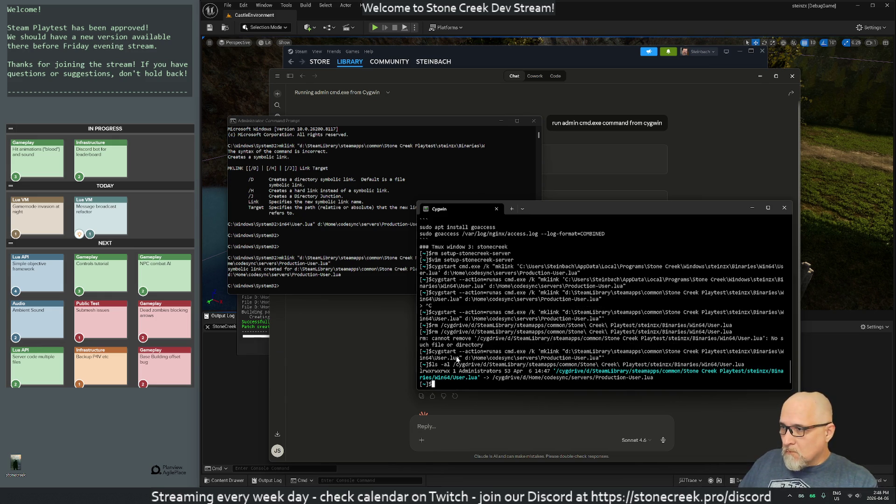
# Select the working cygstart mklink command and type vim home/stonecreek/README.md
pyautogui.moveTo(433, 352); pyautogui.dragTo(605, 358)
pyautogui.hotkey('ctrl', 'c')
pyautogui.click(605, 359)
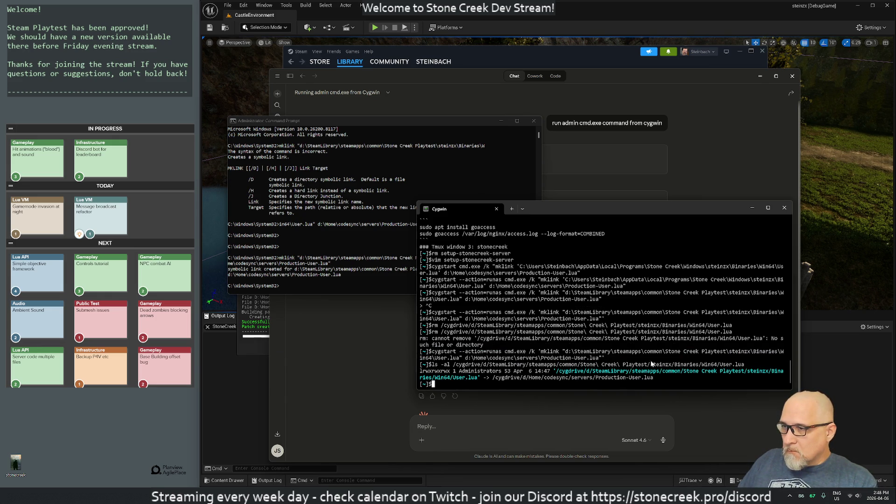
pyautogui.write('vim home')
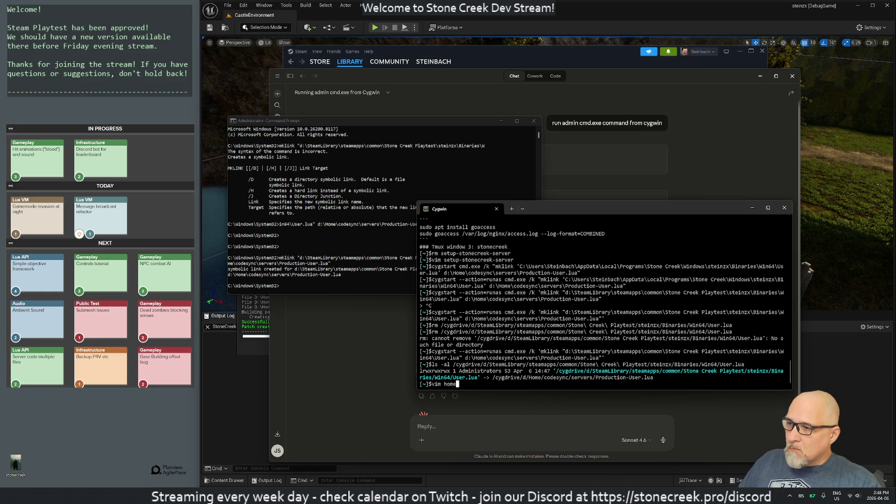
pyautogui.write('/stonecreek/README.md')
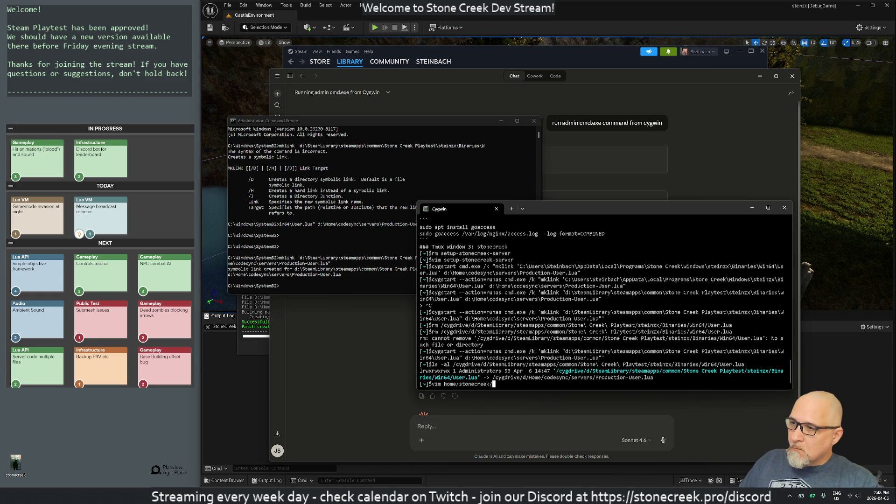
# Open README.md in vim and try adding, then removing, lines below the code block
pyautogui.press('Return')
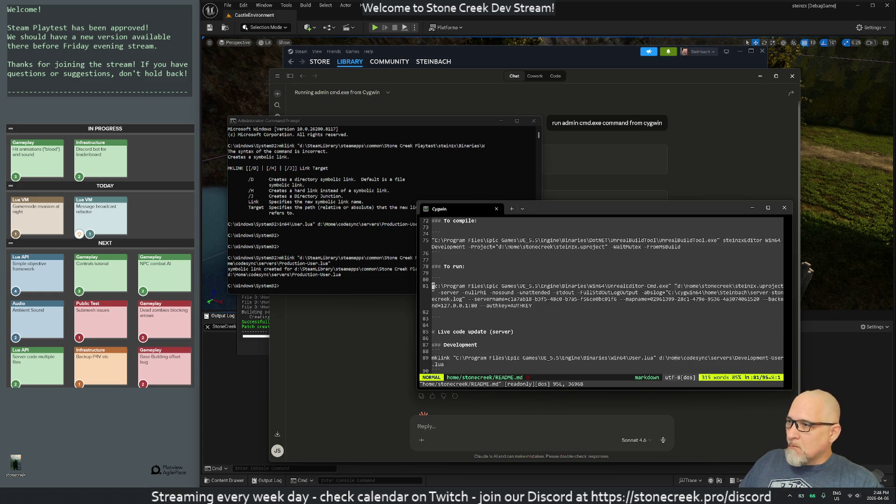
pyautogui.press('i')
pyautogui.press('Return')
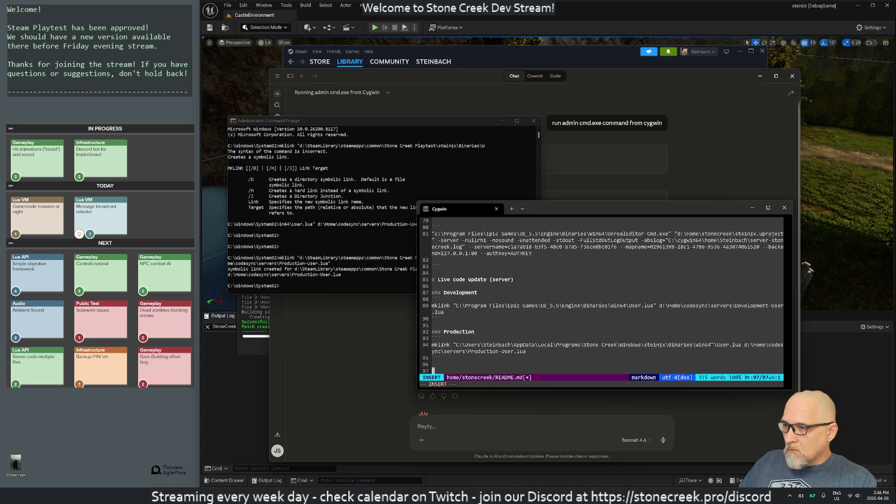
pyautogui.press('BackSpace')
pyautogui.press('BackSpace')
pyautogui.press('Return')
pyautogui.write('or')
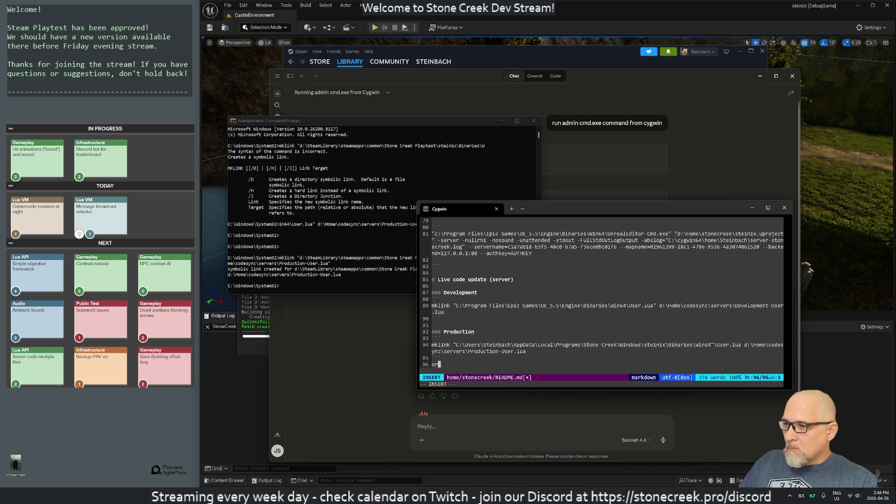
pyautogui.press('BackSpace')
pyautogui.press('BackSpace')
pyautogui.press('BackSpace')
pyautogui.press('Escape')
# Add a '#### From Cygwin:' heading beneath the ### Production heading
pyautogui.press('k')
pyautogui.press('k')
pyautogui.press('k')
pyautogui.press('A')
pyautogui.press('Return')
pyautogui.press('Return')
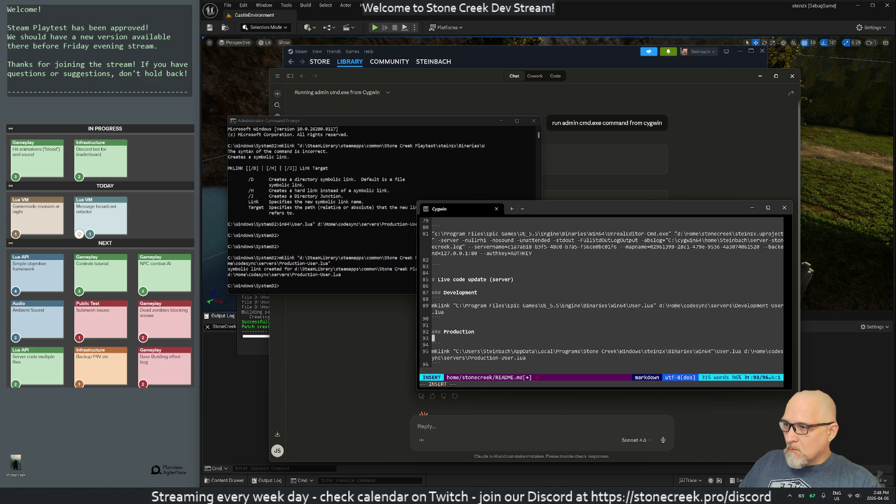
pyautogui.write('#### From')
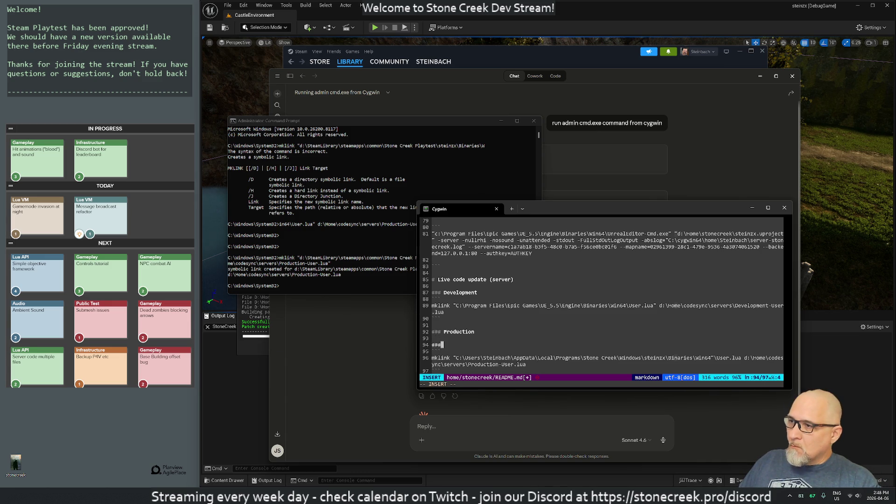
pyautogui.write(' Cygwin')
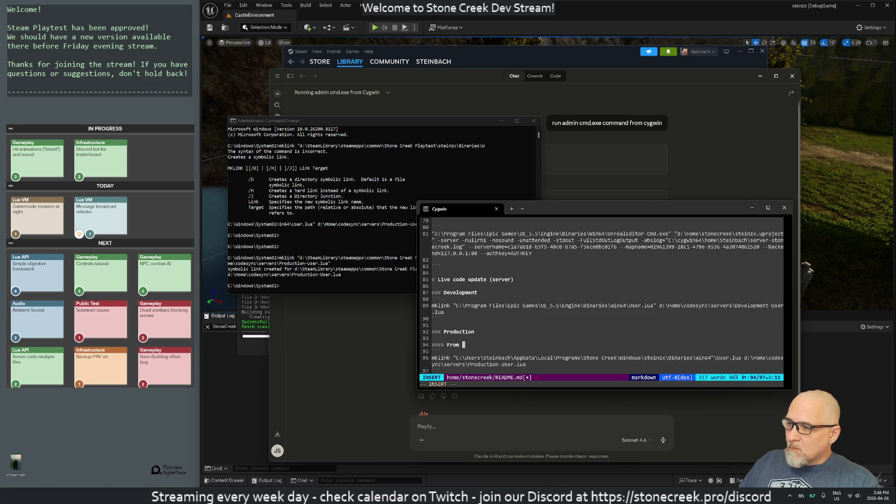
pyautogui.write(':')
pyautogui.press('Escape')
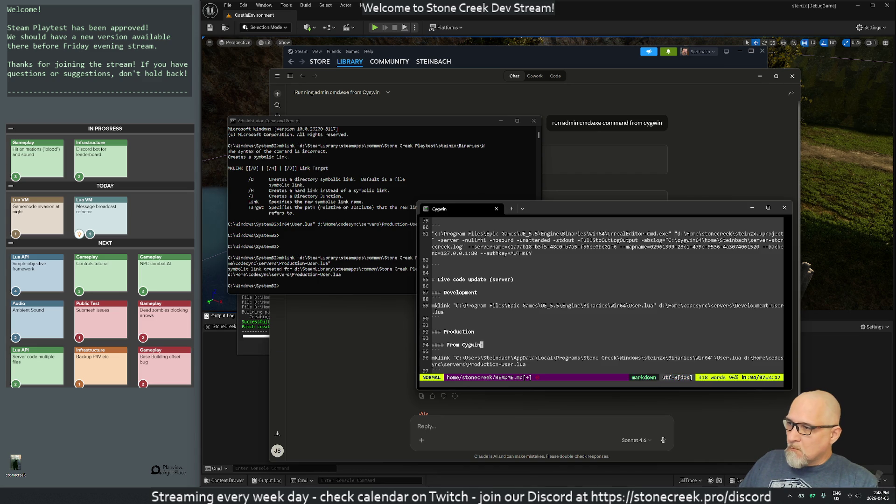
# Paste the elevated cygstart mklink command into the code block
pyautogui.press('j')
pyautogui.press('o')
pyautogui.press('Escape')
pyautogui.press('v')
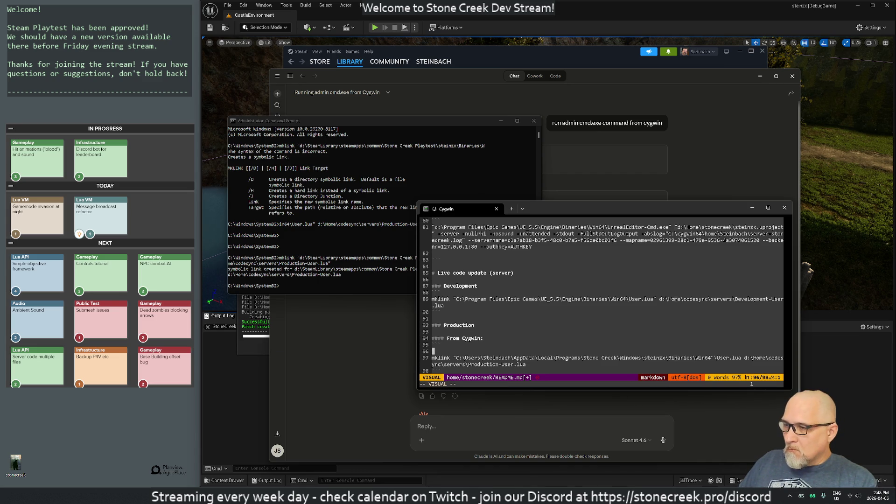
pyautogui.press('Escape')
pyautogui.press('i')
pyautogui.press('shift+Insert')
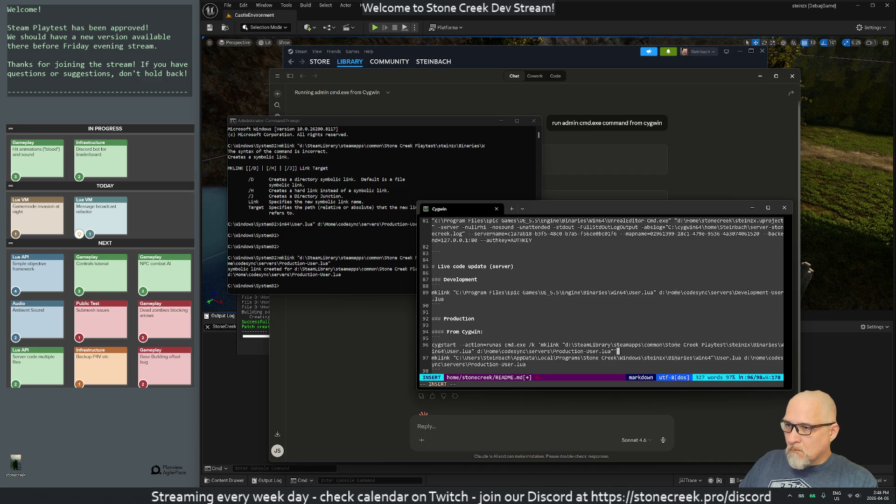
pyautogui.press('Return')
pyautogui.press('Escape')
# Delete the old Production mklink line and tidy the code block, keeping the cygstart line
pyautogui.press('j')
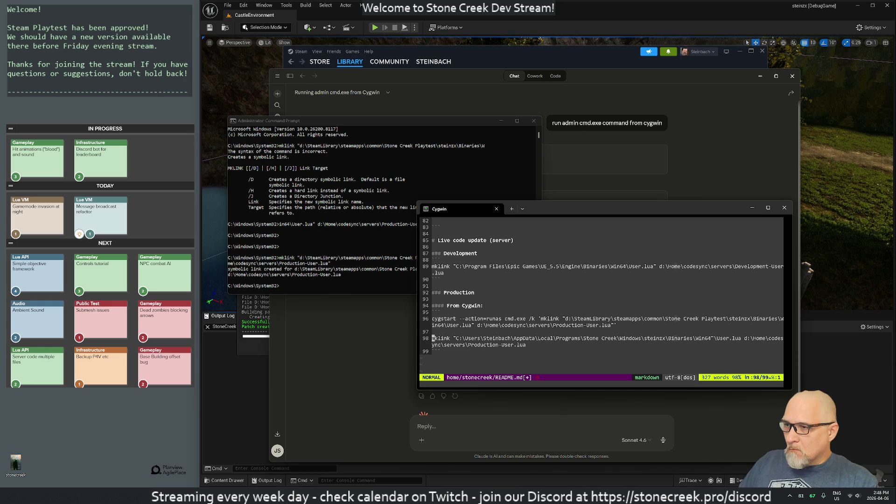
pyautogui.press('d')
pyautogui.press('d')
pyautogui.press('k')
pyautogui.press('d')
pyautogui.press('d')
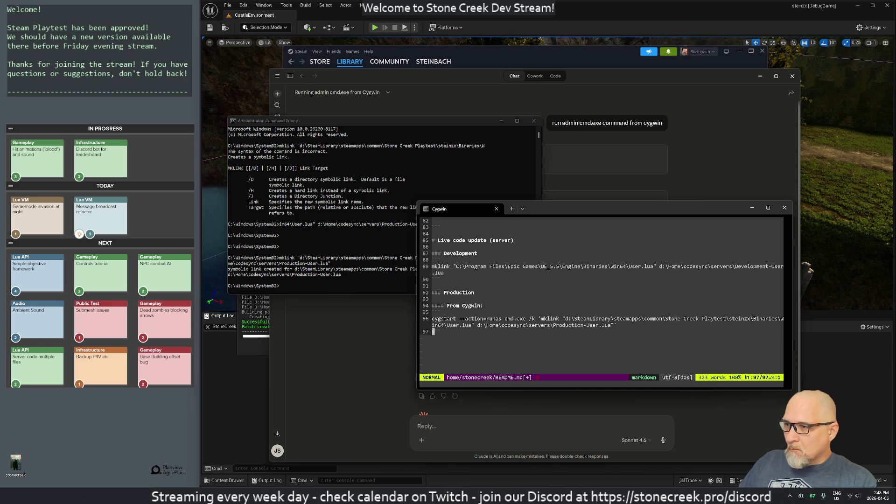
pyautogui.press('k')
pyautogui.hotkey('shift', 'v')
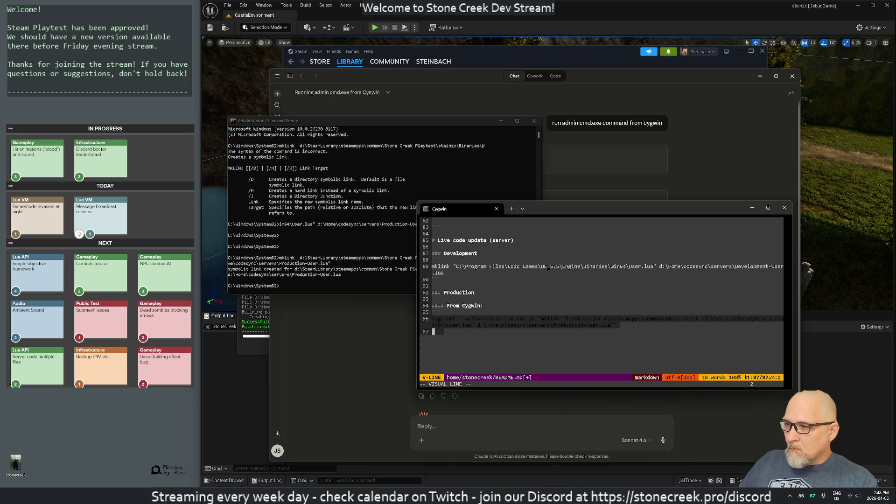
pyautogui.press('d')
pyautogui.press('u')
pyautogui.press('k')
pyautogui.press('k')
pyautogui.press('k')
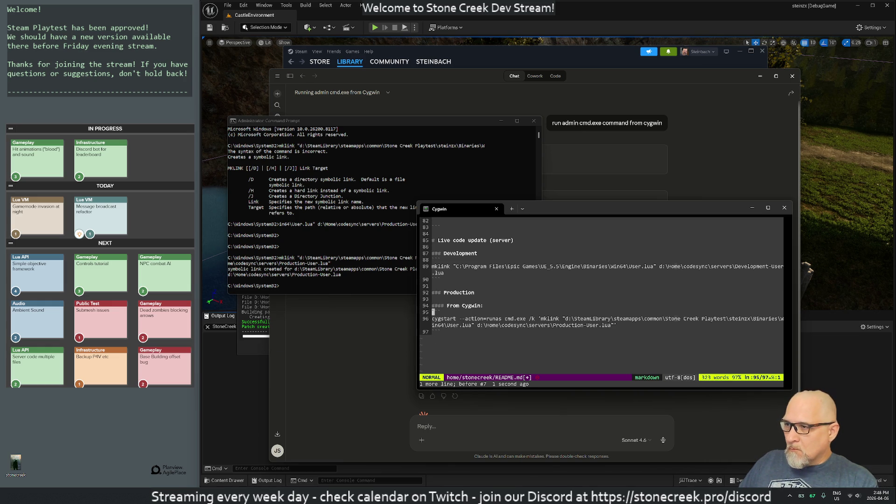
pyautogui.press('k')
pyautogui.press('k')
pyautogui.press('k')
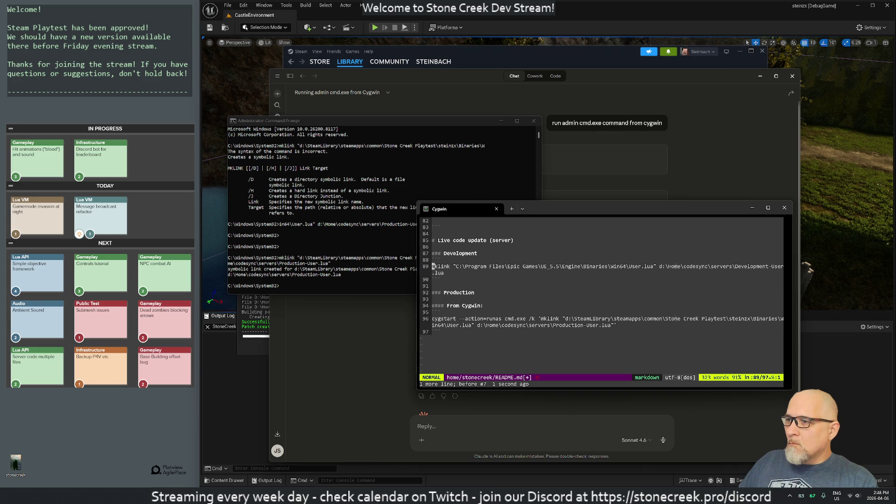
pyautogui.press('j')
pyautogui.press('j')
pyautogui.press('j')
# Attempt :w, quit vim with :q! discarding changes, and exit the Cygwin shell
pyautogui.write(':w')
pyautogui.press('Return')
pyautogui.write(':q!')
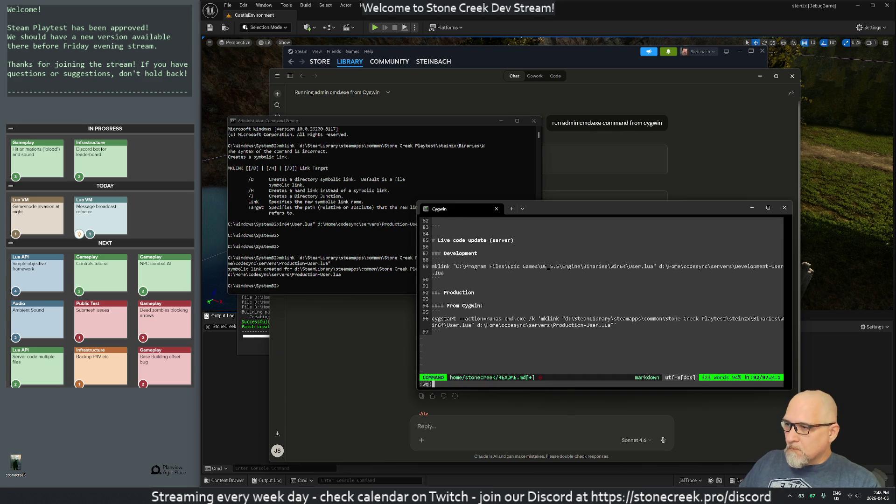
pyautogui.press('Return')
pyautogui.write('exit')
pyautogui.press('Return')
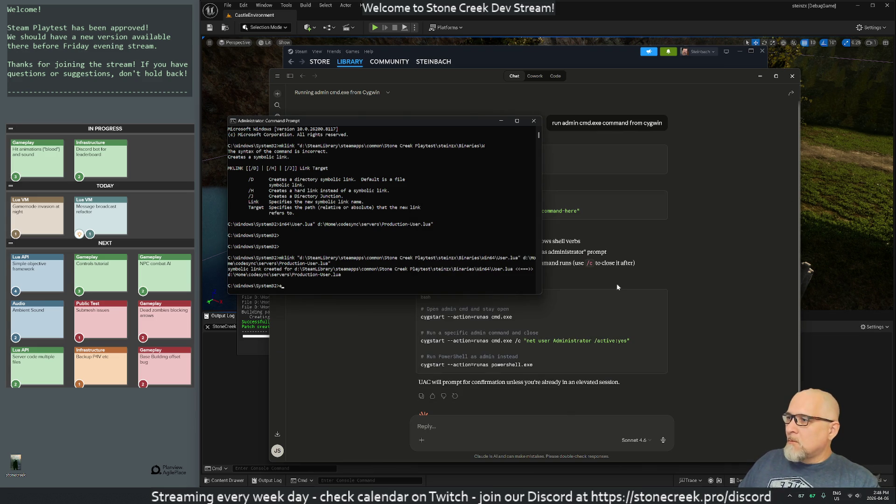
# Exit the admin Command Prompt and send thumbs-up feedback on Claude's admin cmd answer
pyautogui.write('xit')
pyautogui.press('Return')
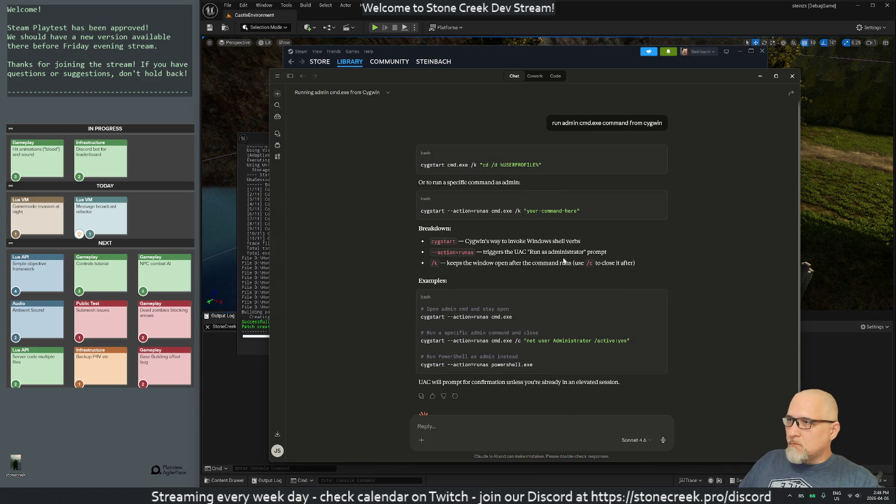
pyautogui.click(432, 400)
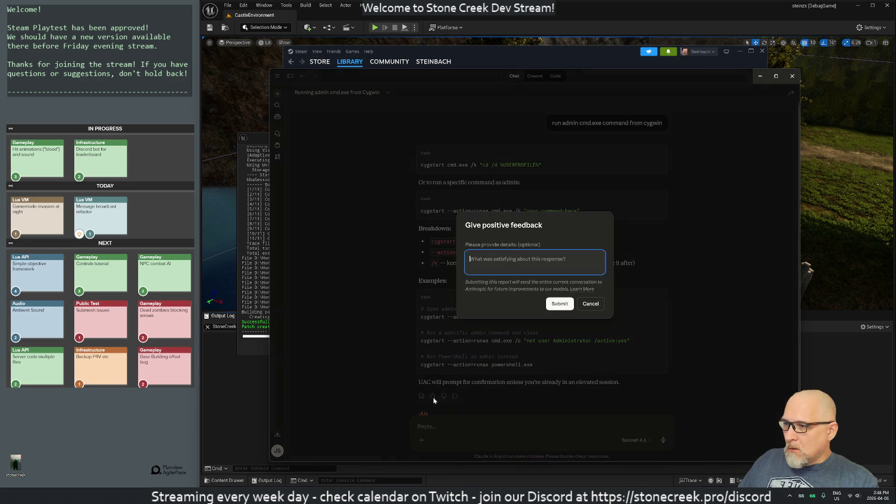
pyautogui.click(560, 307)
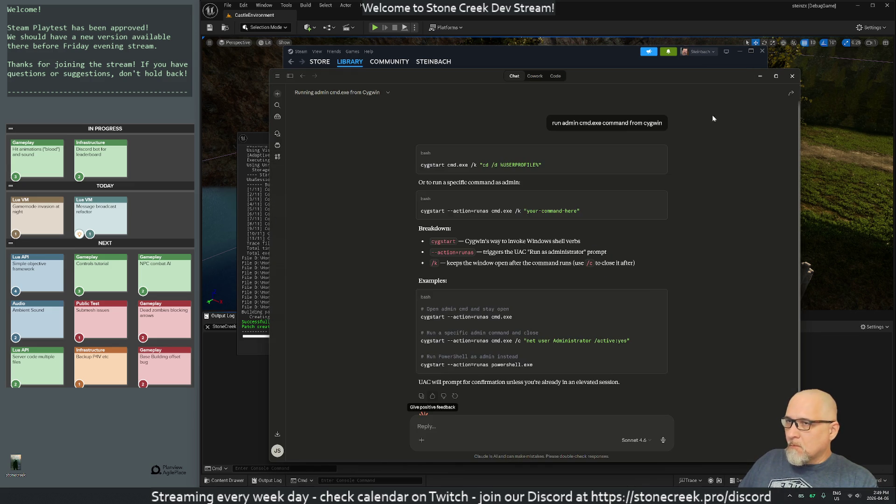
# Open the 'Accessing Perforce revision in C++ code' conversation and scroll through it
pyautogui.click(302, 76)
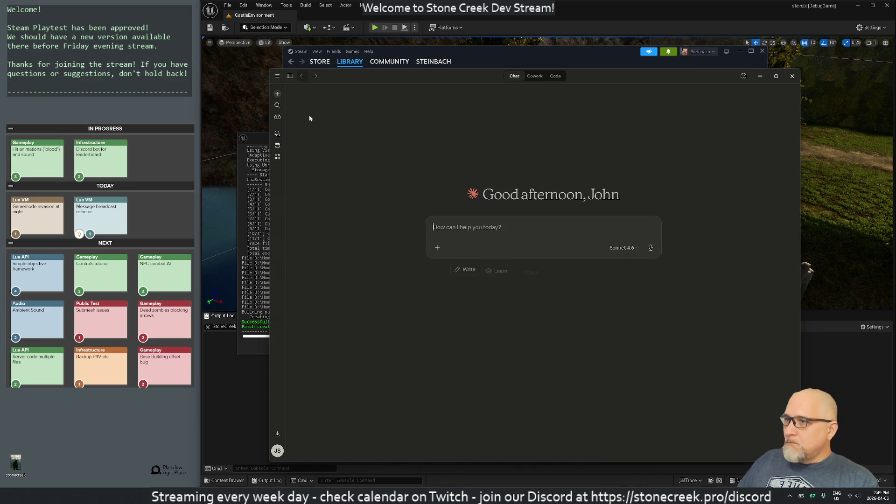
pyautogui.click(303, 76)
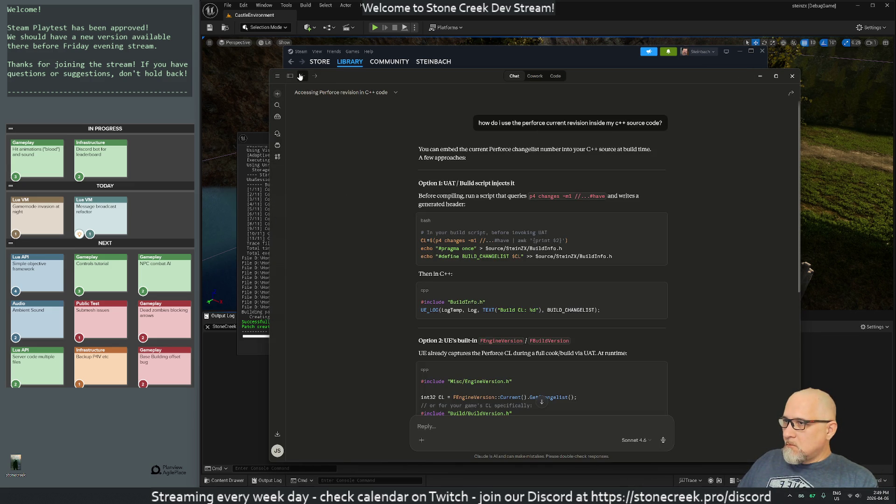
pyautogui.scroll(-3, 597, 324)
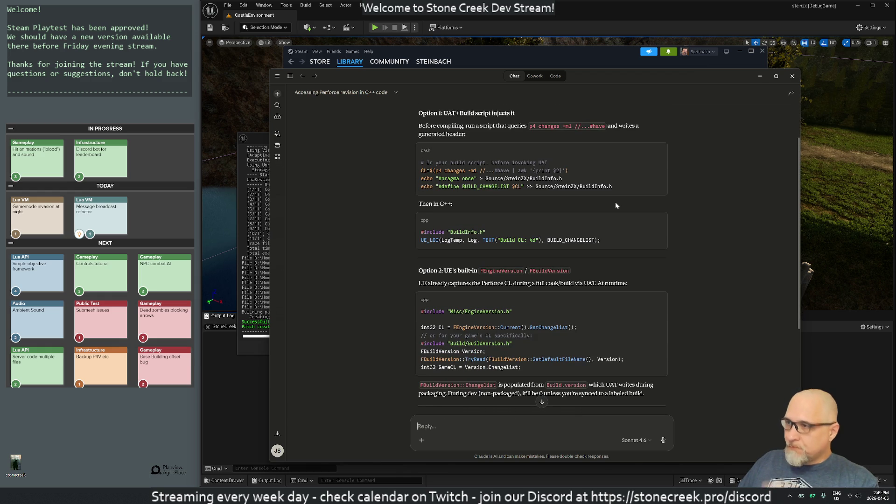
pyautogui.scroll(-3, 598, 233)
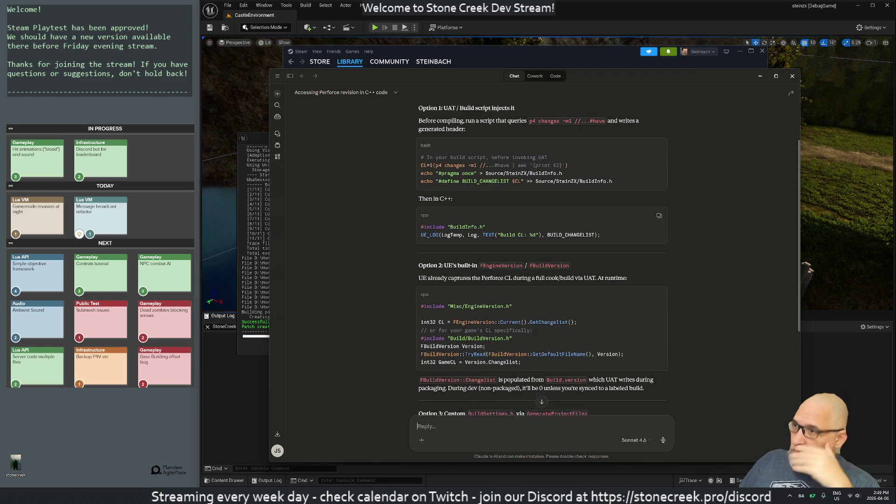
# Close the Steam library and return to Unreal Editor's CastleEnvironment level view
pyautogui.click(521, 59)
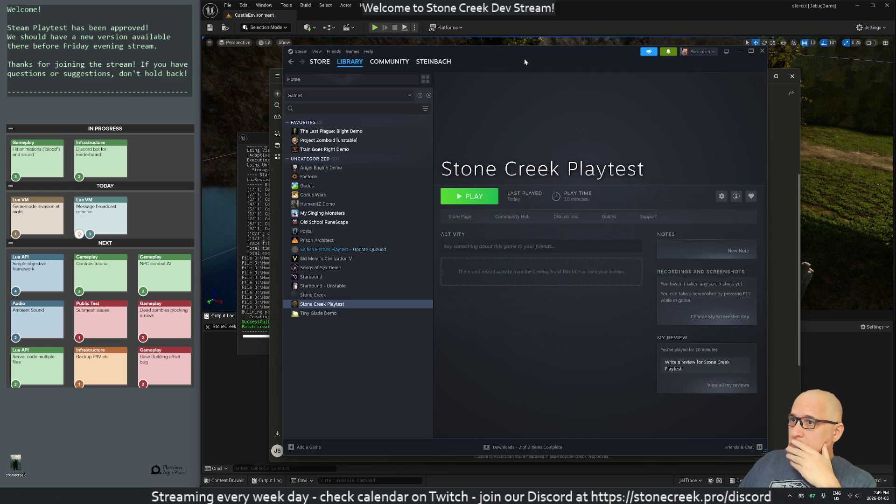
pyautogui.click(762, 51)
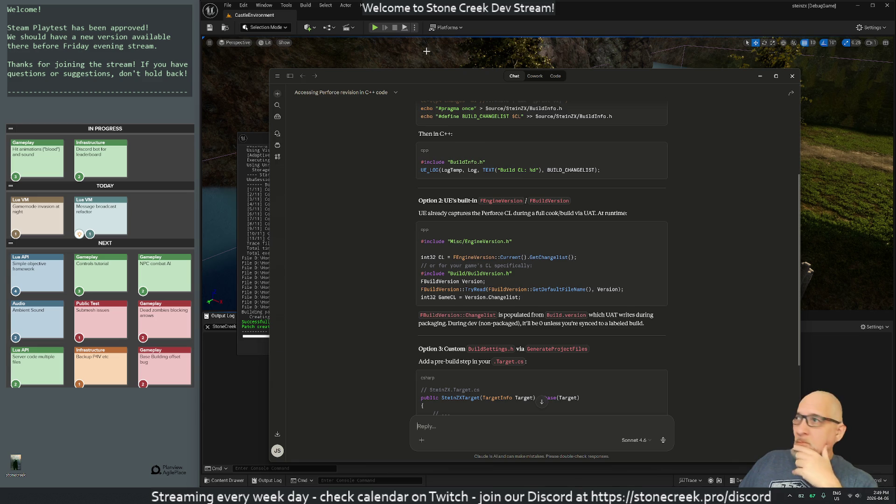
pyautogui.click(401, 18)
pyautogui.moveTo(530, 110); pyautogui.dragTo(443, 128)
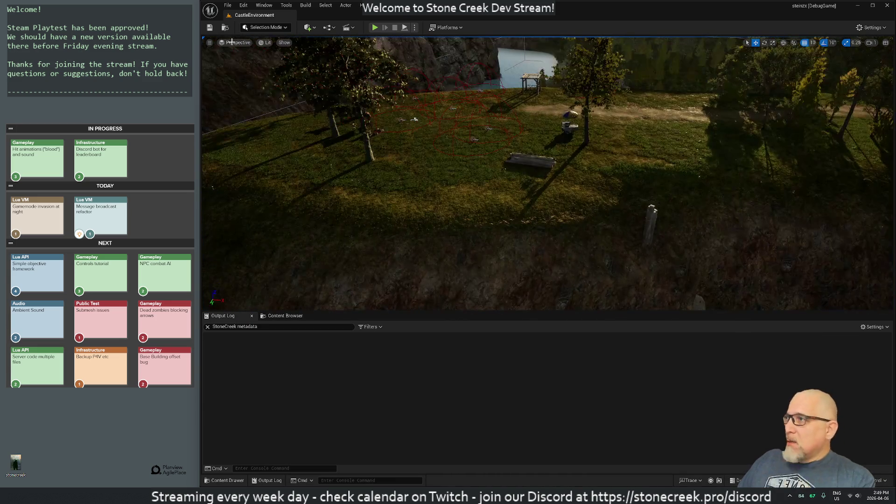
# Open the LoginMap level through the Open Level picker
pyautogui.click(228, 5)
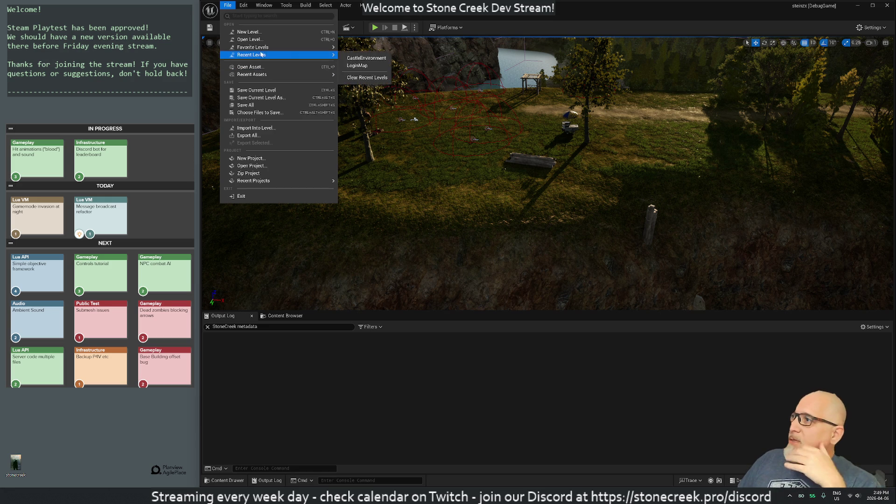
pyautogui.click(251, 40)
pyautogui.click(565, 192)
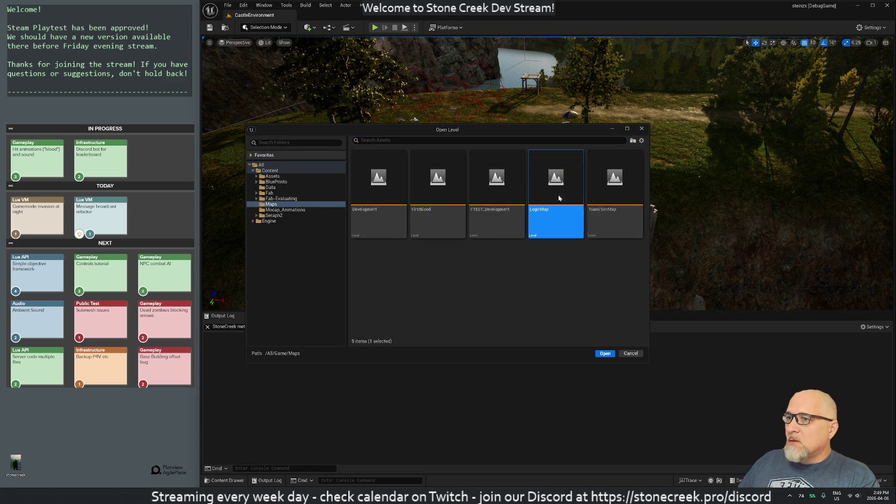
pyautogui.press('Return')
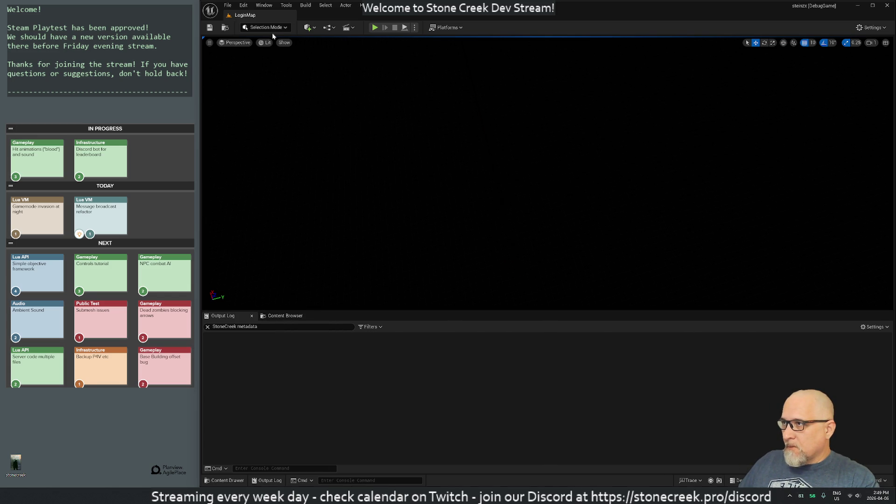
# Reload CastleEnvironment from the Recent Levels list
pyautogui.click(226, 7)
pyautogui.moveTo(289, 48)
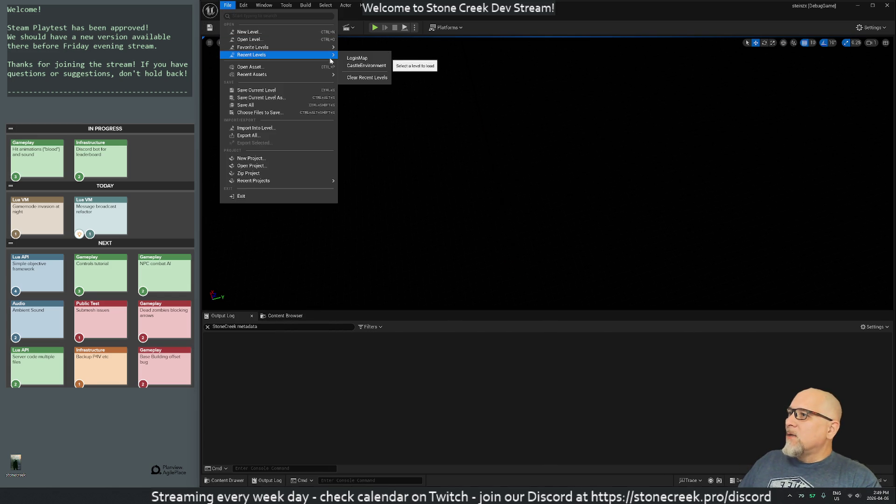
pyautogui.click(366, 66)
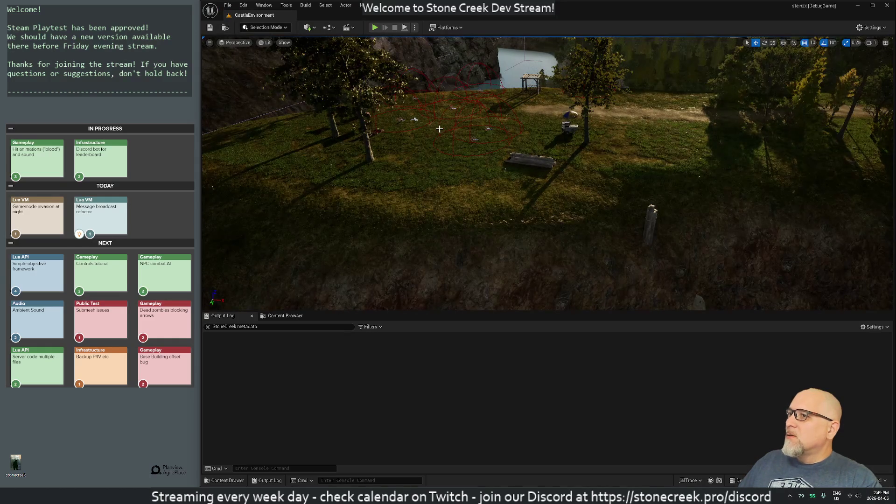
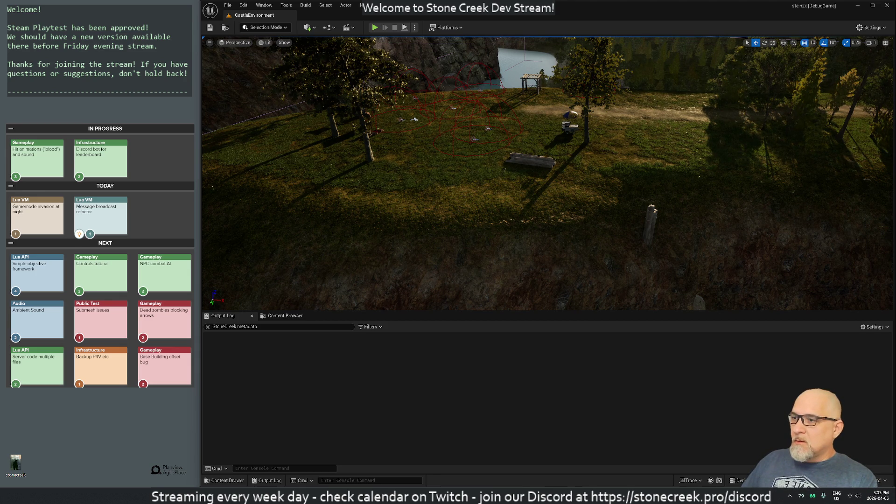
# Insert the suggested if metadata == "bow" re-equip block at the end of OnPlayerOnline
pyautogui.hotkey('alt', 'Tab')
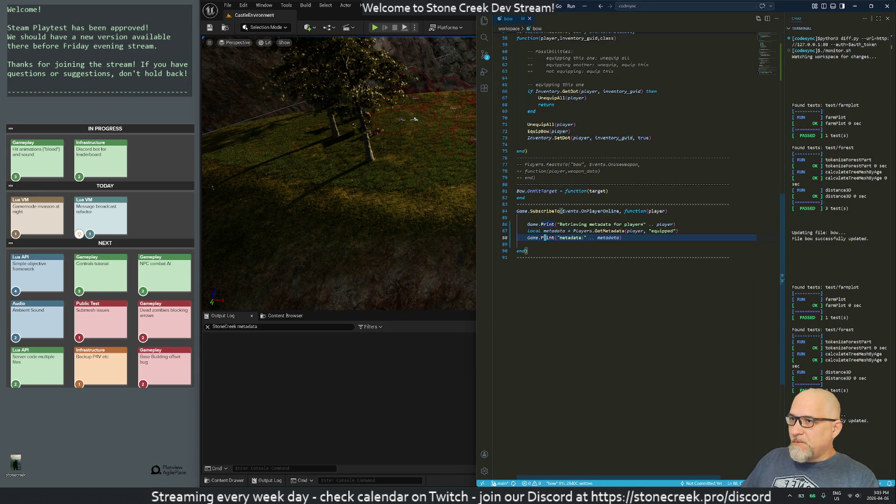
pyautogui.click(729, 258)
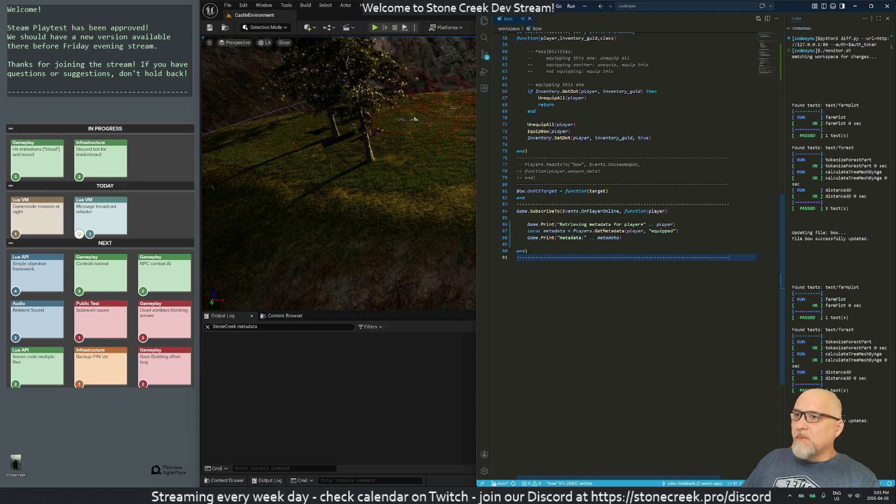
pyautogui.press('p')
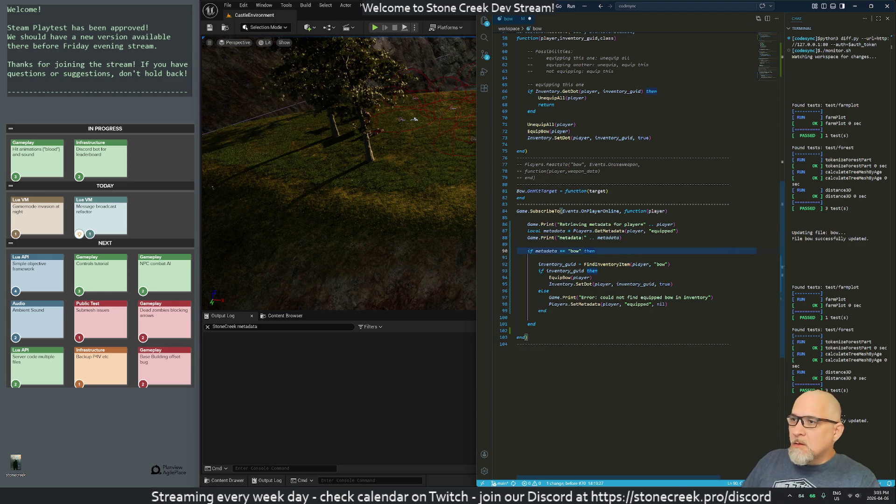
pyautogui.press('u')
pyautogui.press('Tab')
# Review the inserted bow block and save the bow script with :w
pyautogui.press('Escape')
pyautogui.hotkey('shift', 'v')
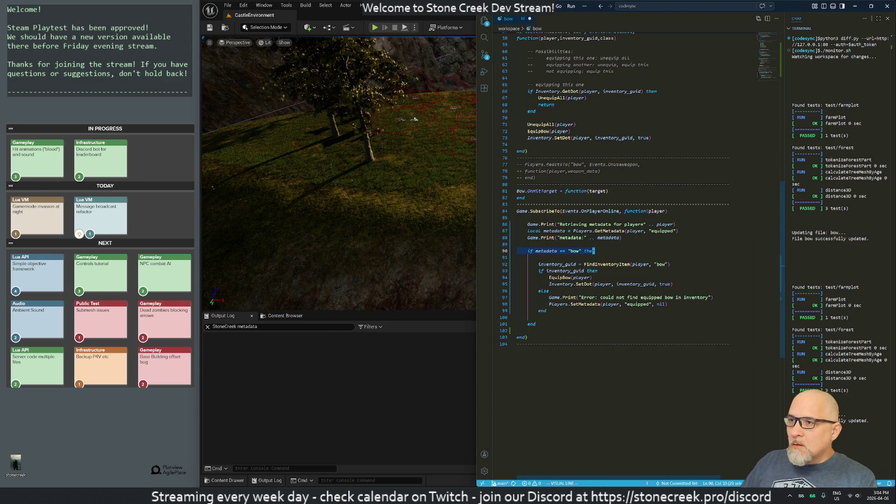
pyautogui.press('Escape')
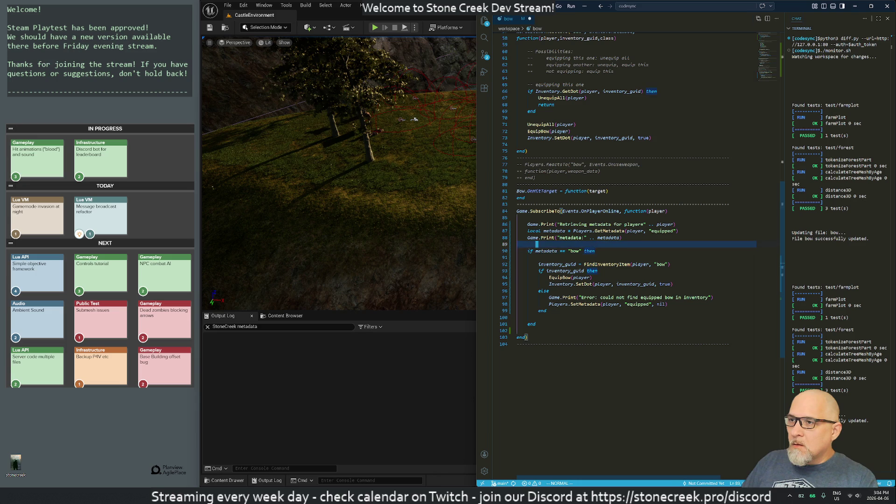
pyautogui.press('b')
pyautogui.press('b')
pyautogui.press('b')
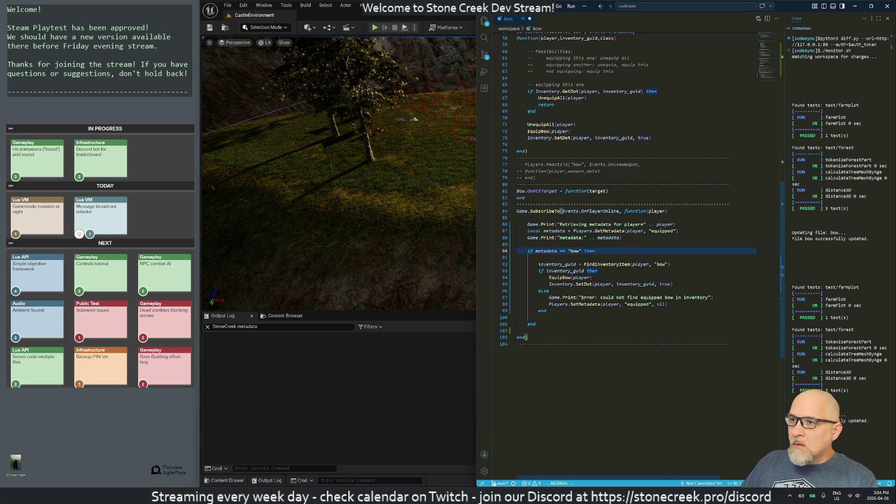
pyautogui.press('}')
pyautogui.press('}')
pyautogui.press('}')
pyautogui.press('{')
pyautogui.press('{')
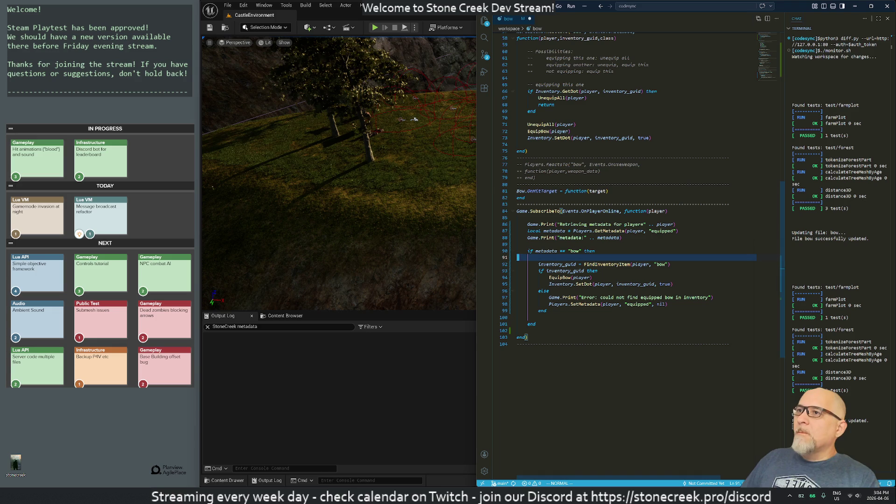
pyautogui.write(':w')
pyautogui.press('Return')
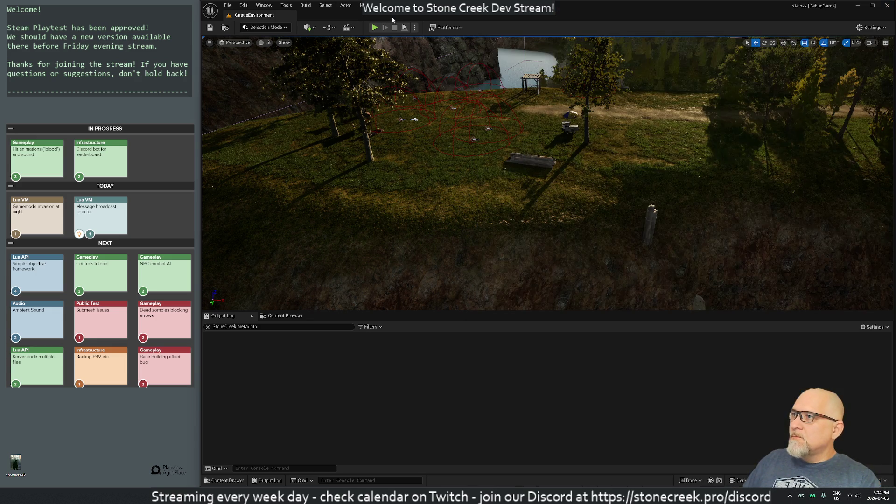
pyautogui.click(362, 33)
# Run a play session, check the Output Log shows metadata 'bow', and edit the log filter
pyautogui.click(377, 28)
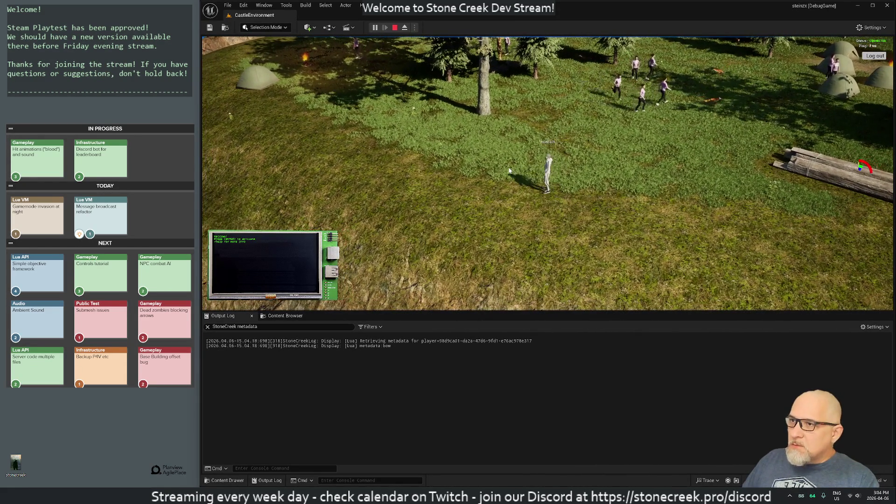
pyautogui.hotkey('alt', 'Tab')
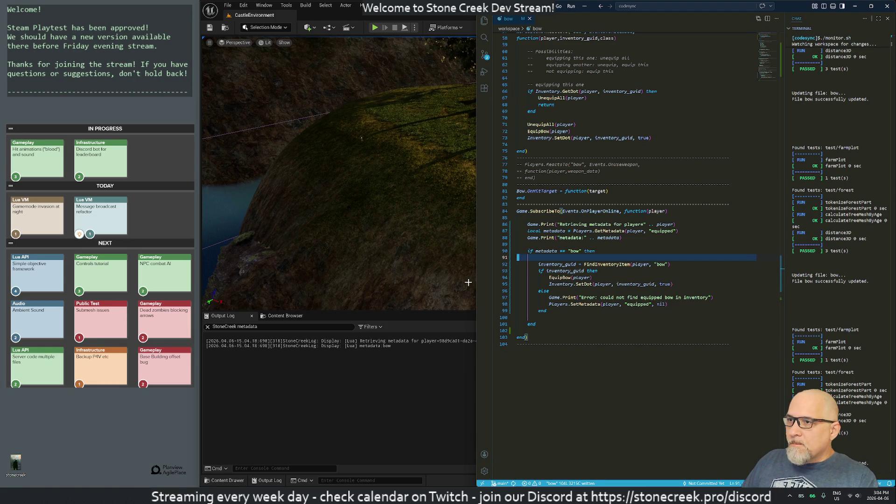
pyautogui.press('Up')
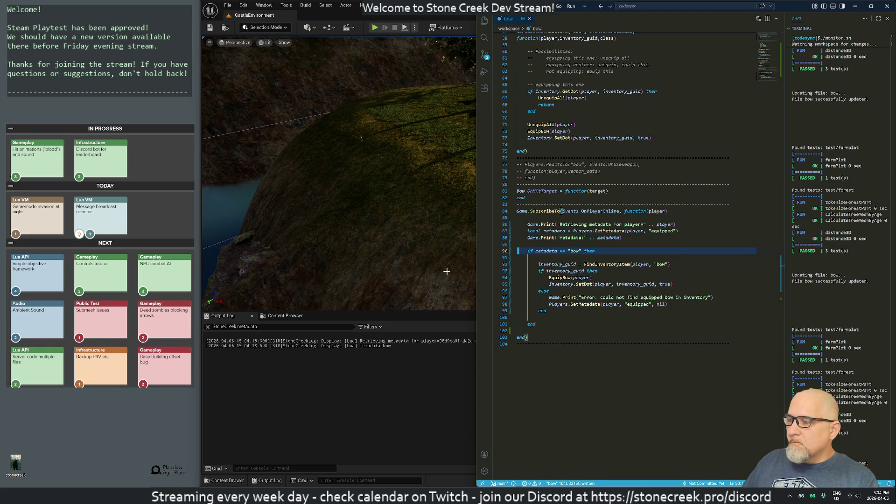
pyautogui.doubleClick(247, 326)
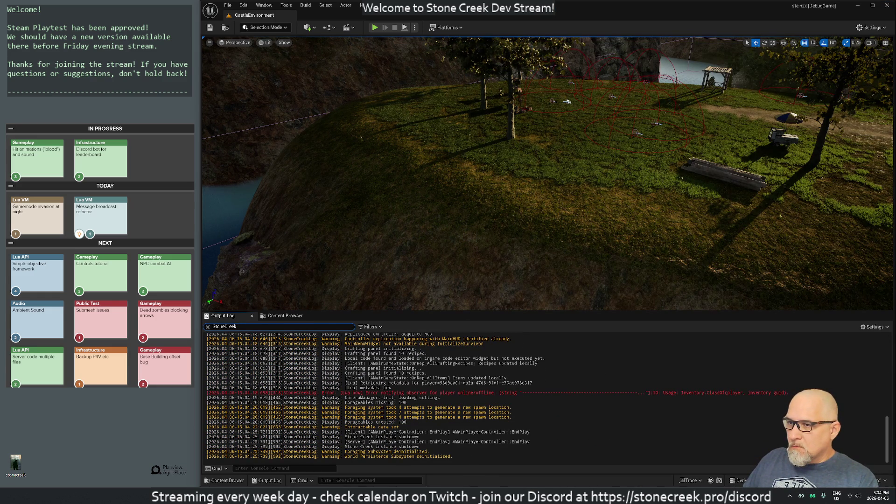
pyautogui.hotkey('alt', 'Tab')
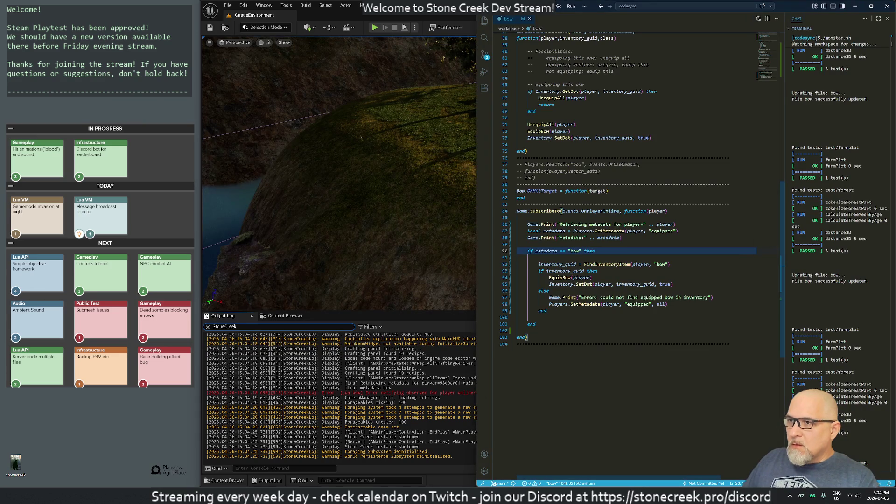
# Locate the Inventory.ClassOf call inside FindInventoryItem in the bow script
pyautogui.click(609, 264)
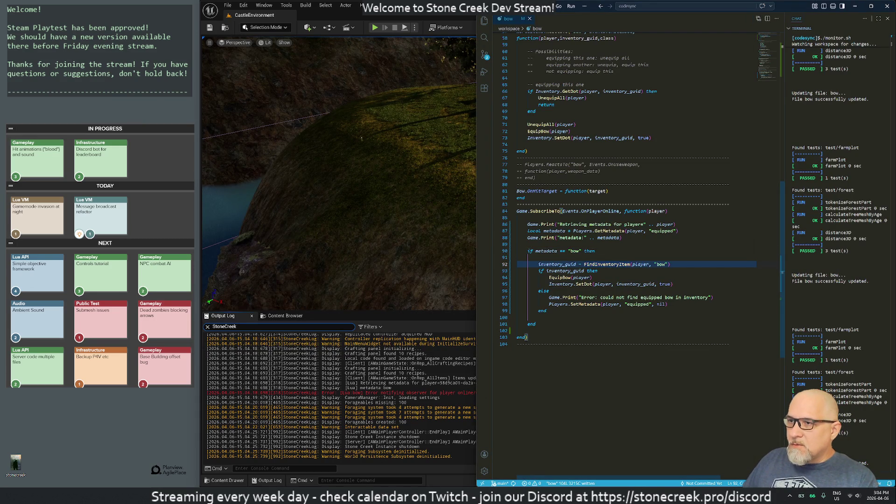
pyautogui.press('Down')
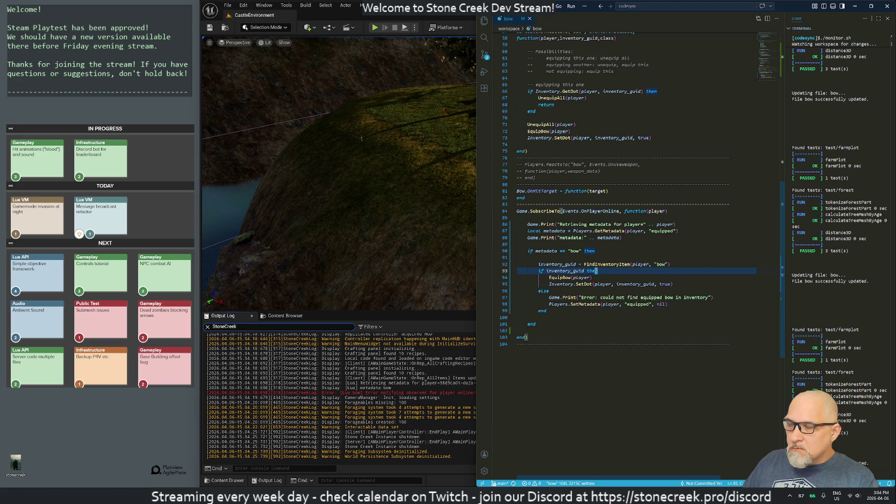
pyautogui.press('Up')
pyautogui.press('Up')
pyautogui.press('Up')
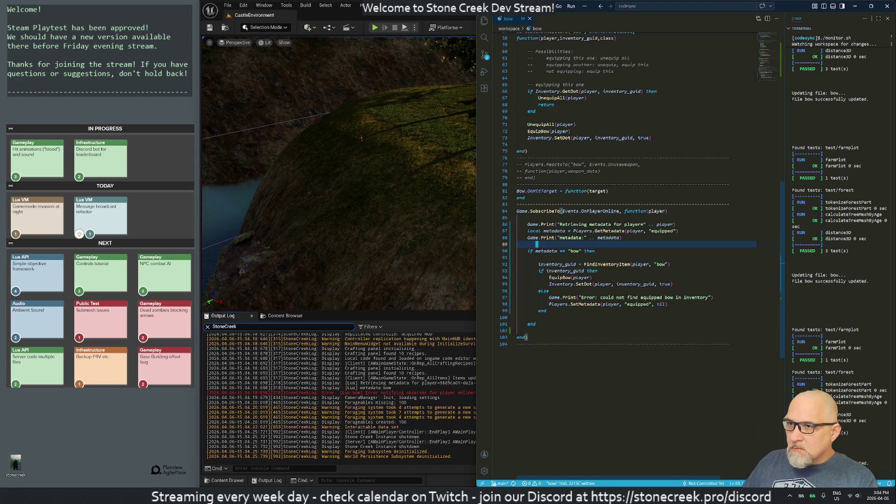
pyautogui.scroll(20, 630, 254)
pyautogui.press('Return')
pyautogui.press('Up')
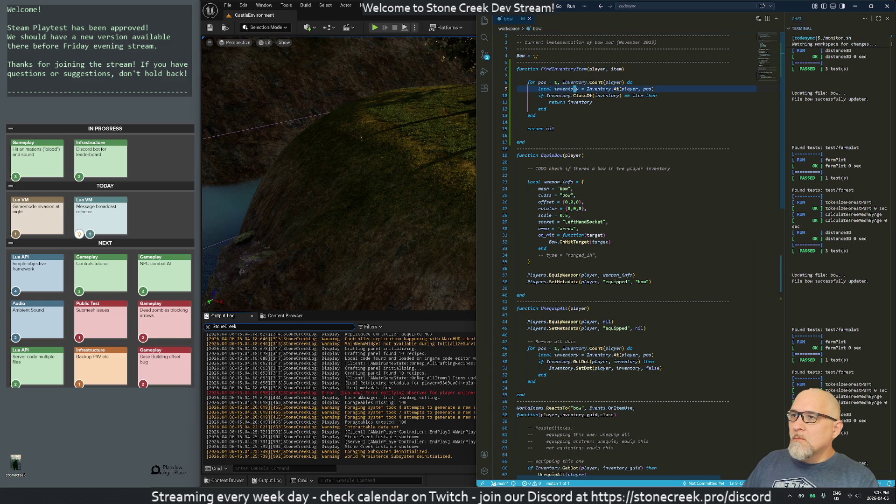
# Search the workspace for inventory.*class and add 'player, ' as ClassOf's first argument
pyautogui.hotkey('ctrl', 'shift', 'f')
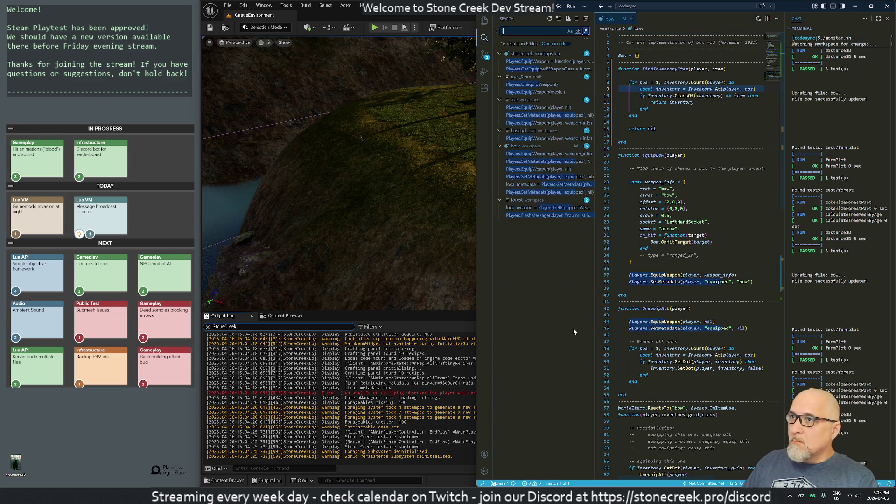
pyautogui.write('.*class')
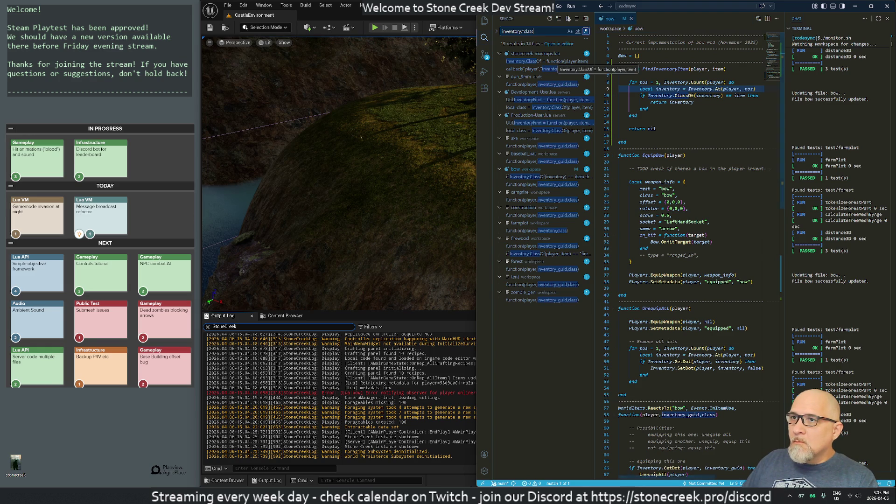
pyautogui.click(700, 96)
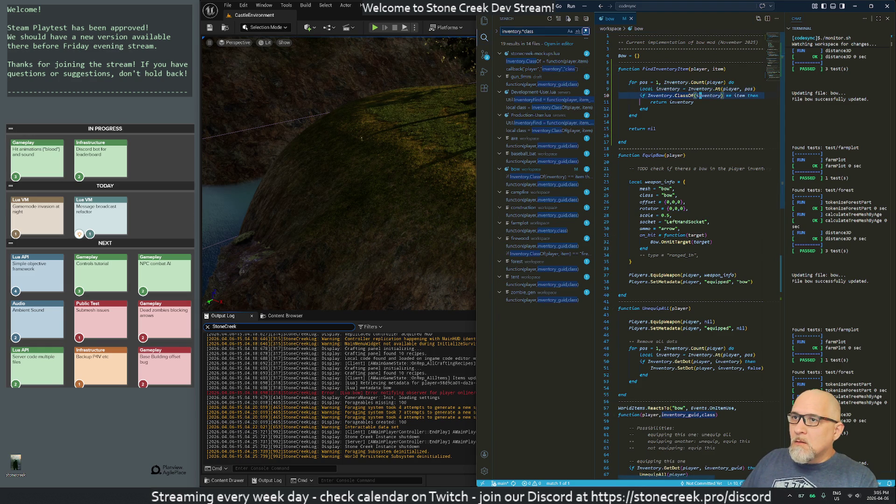
pyautogui.write('ip')
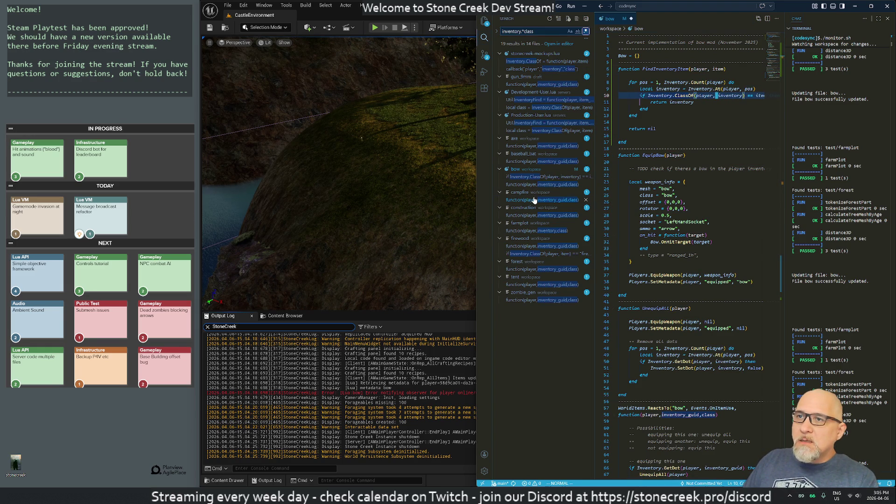
pyautogui.click(486, 21)
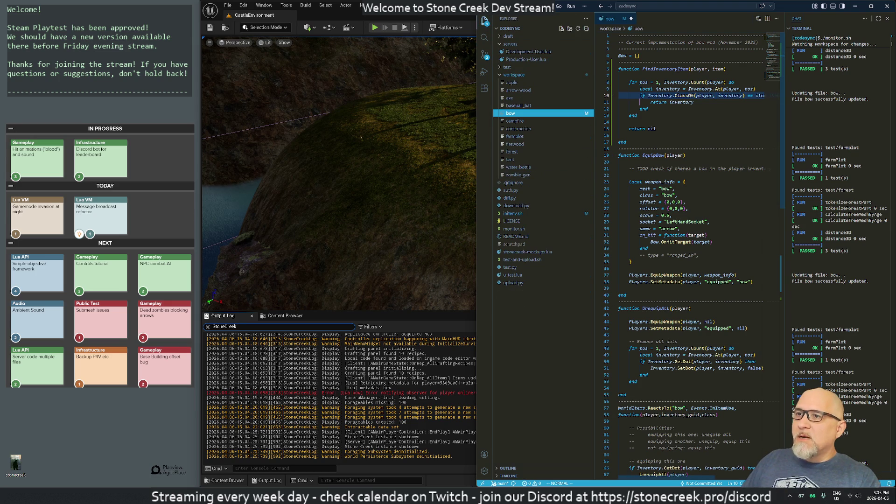
# Scroll through bow.lua to the OnPlayerOnline handler, then bring the Unreal editor forward
pyautogui.click(624, 141)
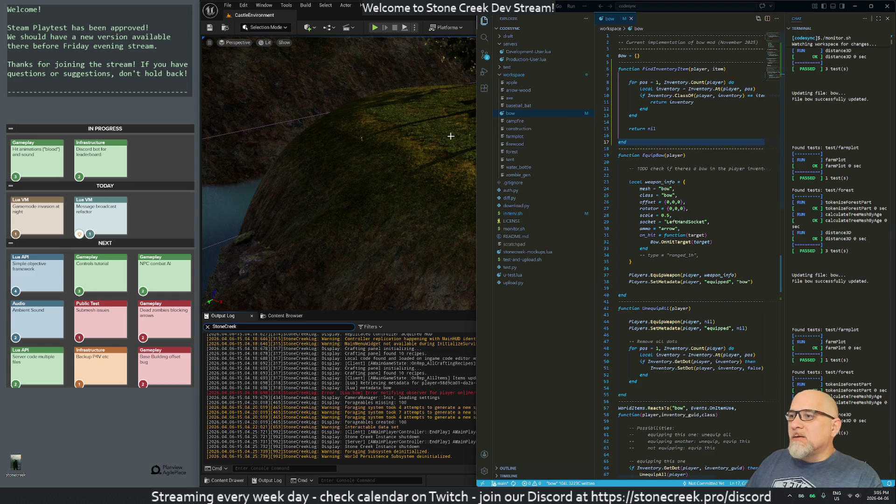
pyautogui.scroll(-15, 691, 233)
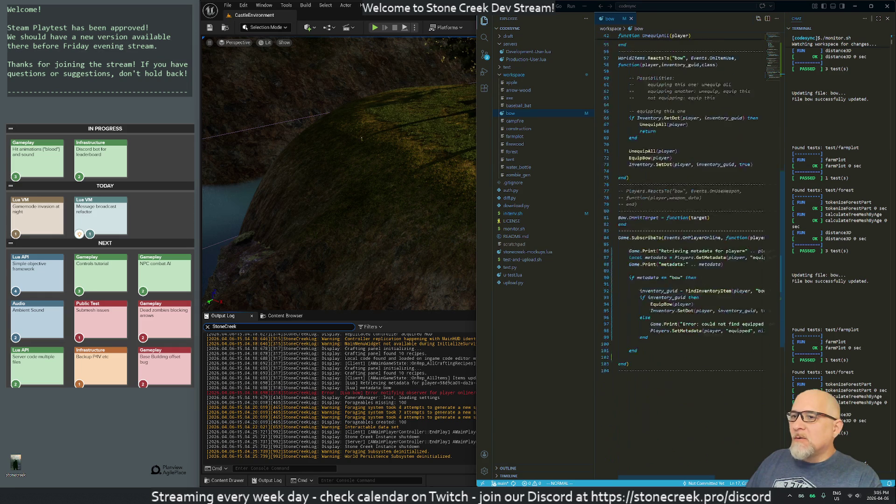
pyautogui.click(418, 122)
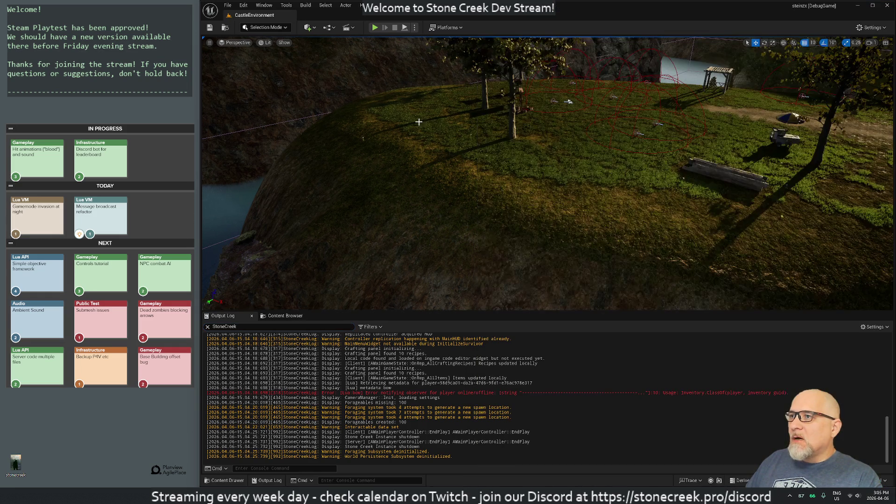
# Start a play session, equip the bow from the inventory, then stop play
pyautogui.click(375, 28)
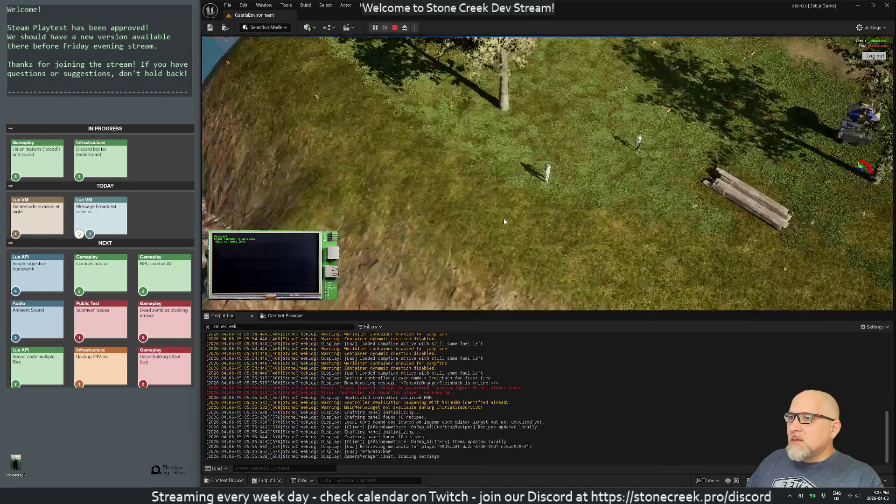
pyautogui.press('i')
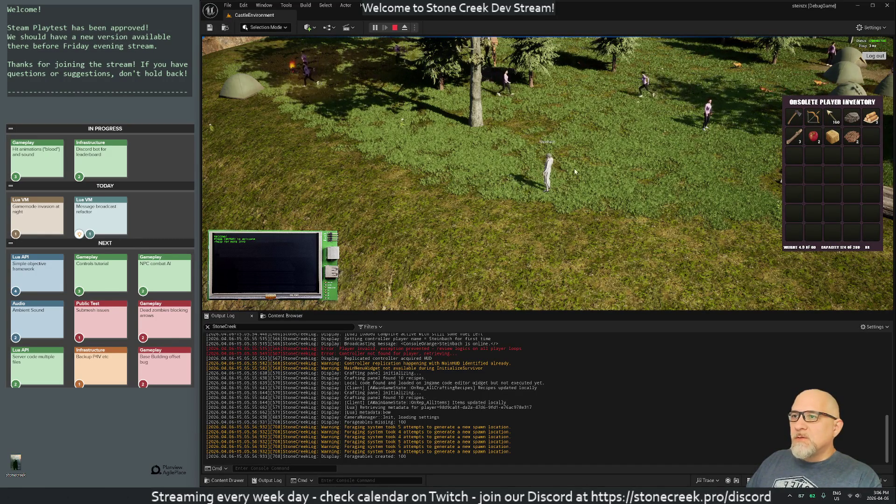
pyautogui.click(395, 27)
pyautogui.click(376, 27)
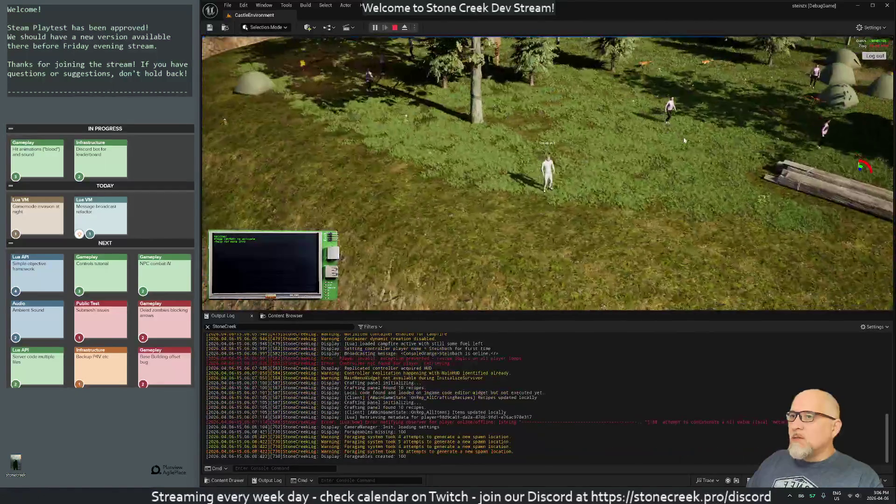
pyautogui.press('i')
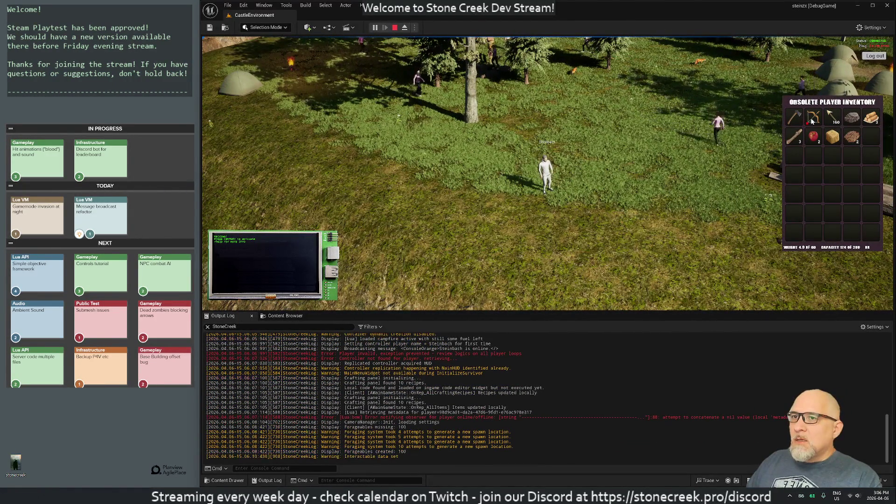
pyautogui.click(811, 119)
pyautogui.press('i')
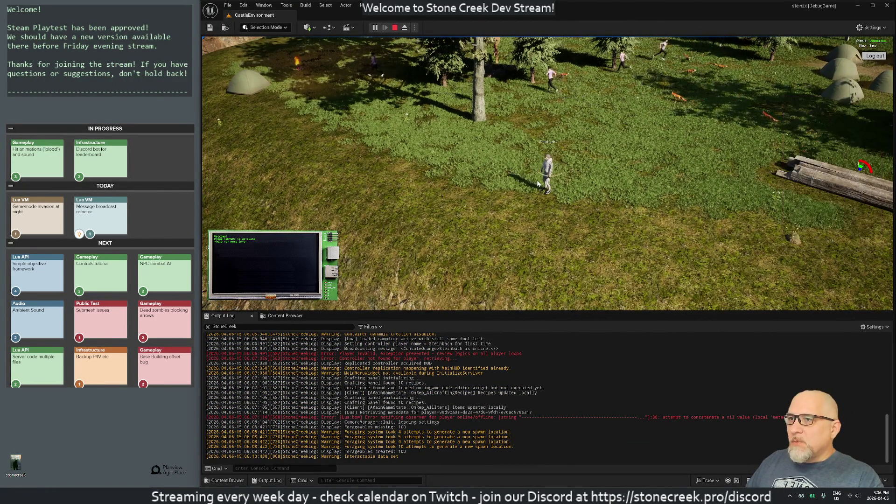
pyautogui.press('Escape')
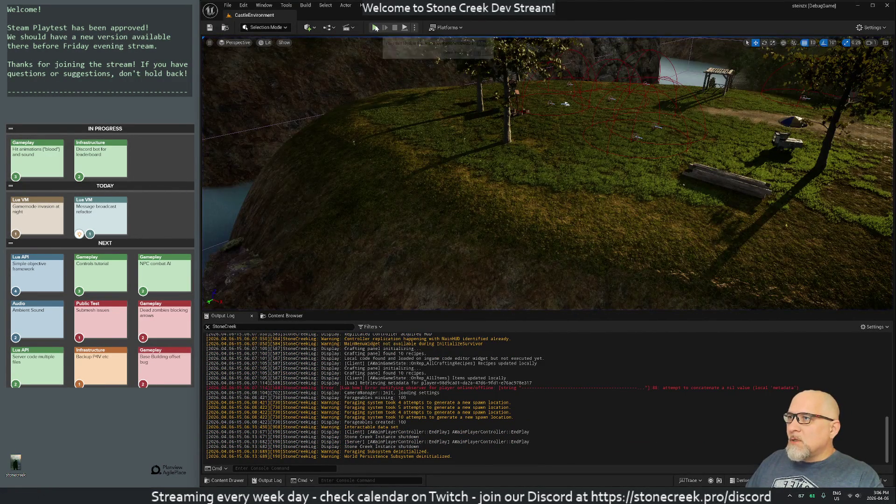
# Log in again to check the bow is restored, re-equipping it and stopping play
pyautogui.hotkey('alt', 'p')
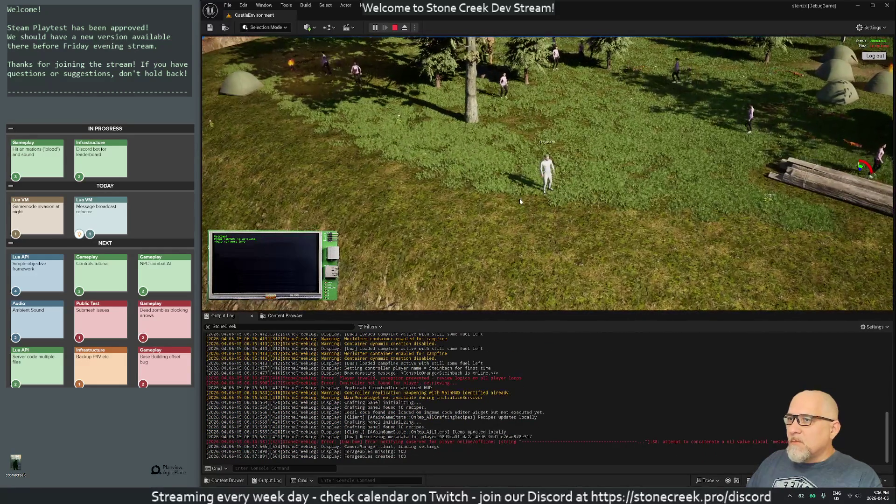
pyautogui.press('i')
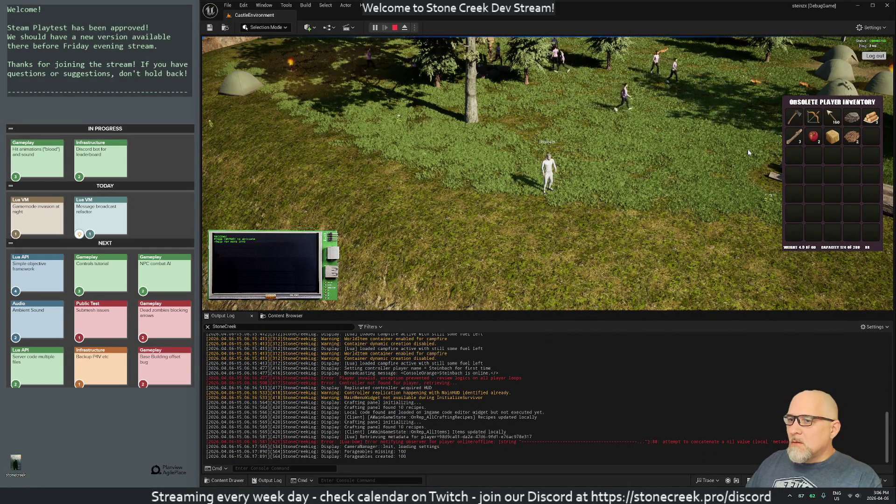
pyautogui.press('i')
pyautogui.press('i')
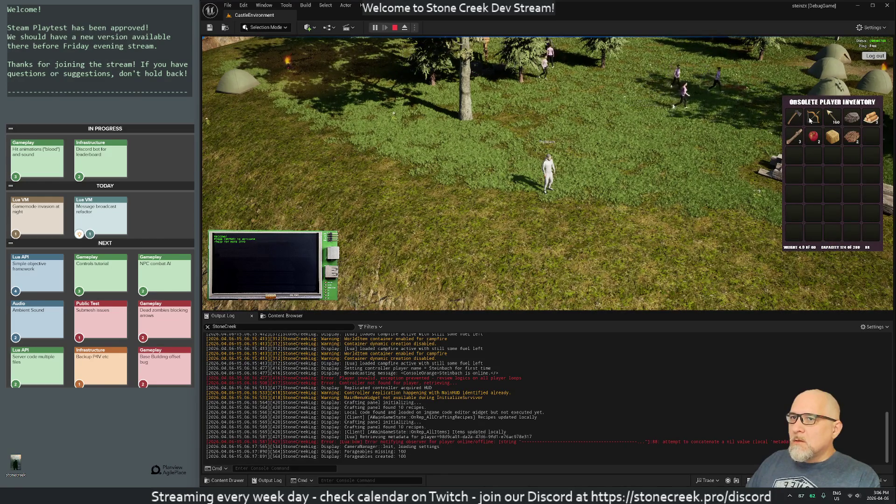
pyautogui.click(813, 119)
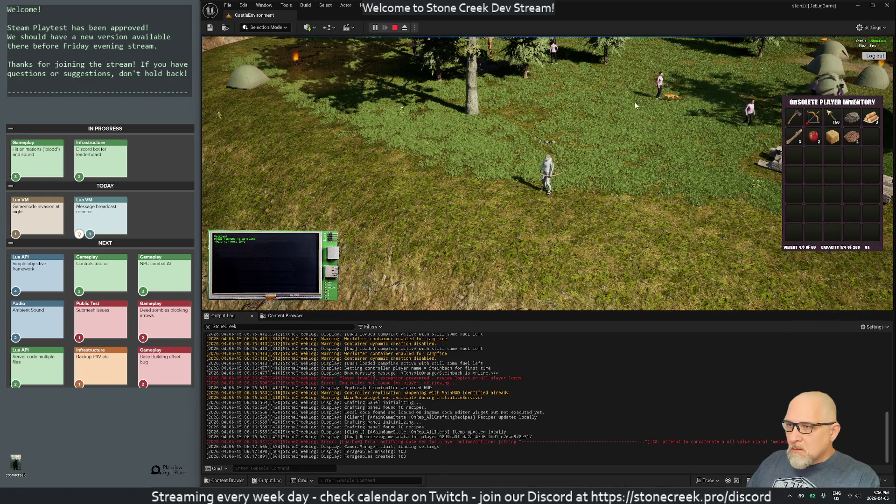
pyautogui.press('Escape')
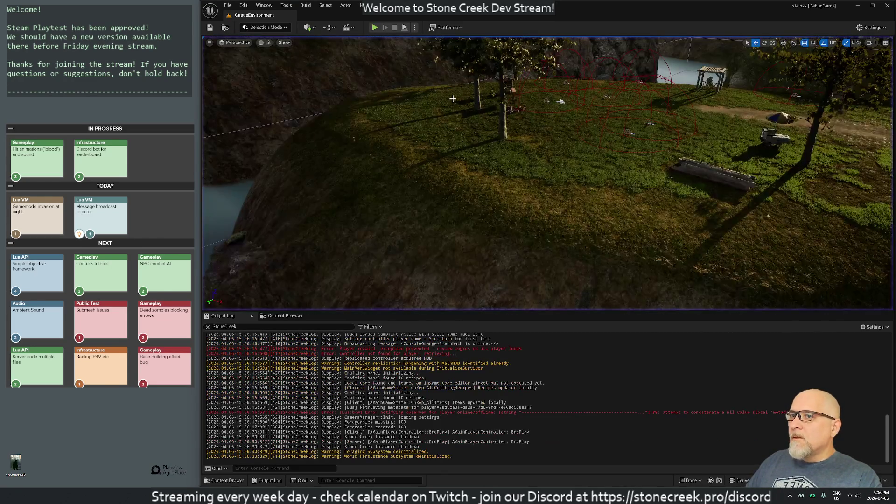
# Log in again, unequip the bow, stop, and start a fresh play session
pyautogui.click(375, 27)
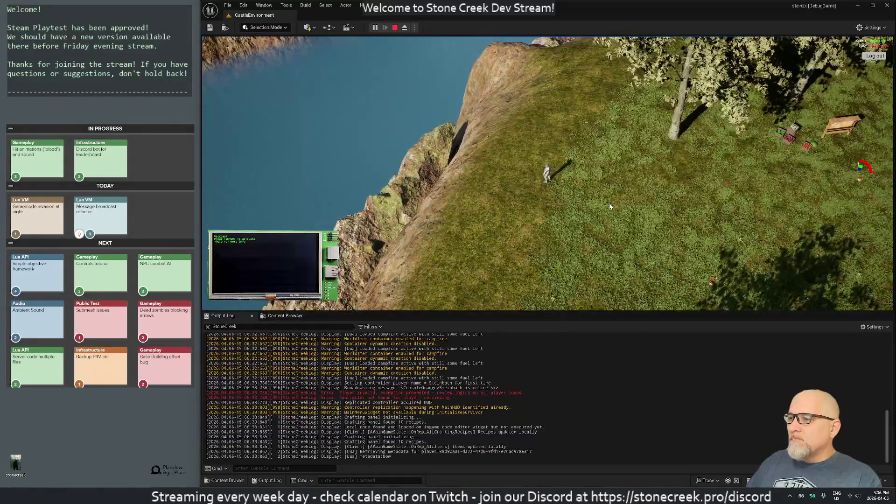
pyautogui.press('i')
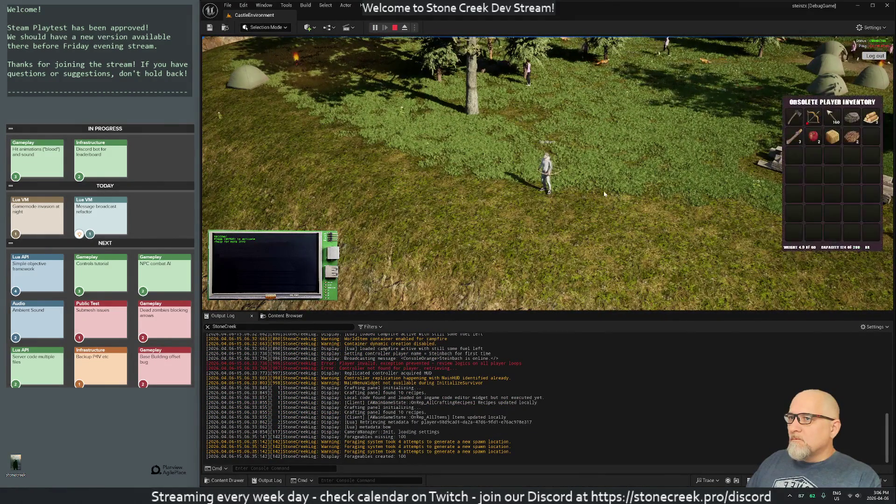
pyautogui.click(813, 119)
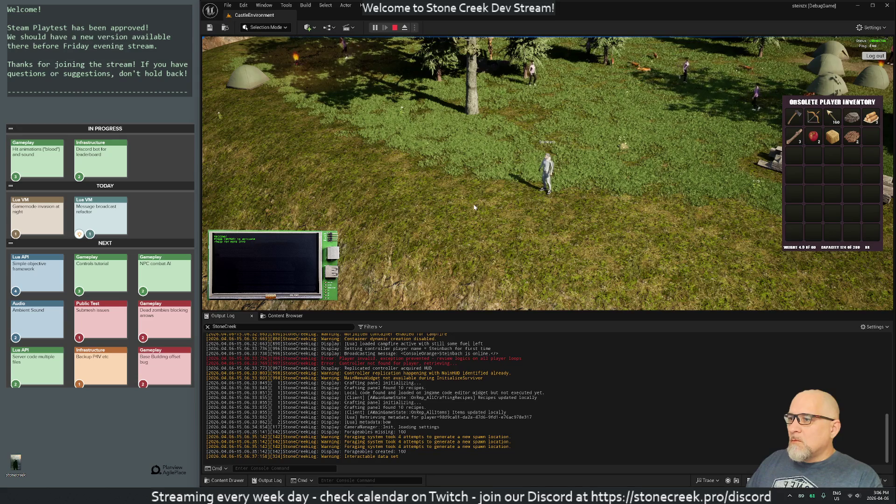
pyautogui.press('i')
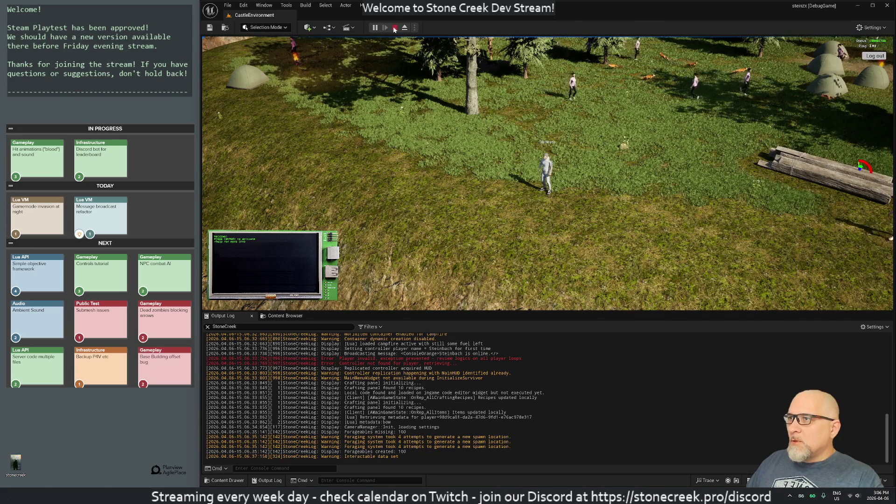
pyautogui.press('Escape')
pyautogui.click(374, 28)
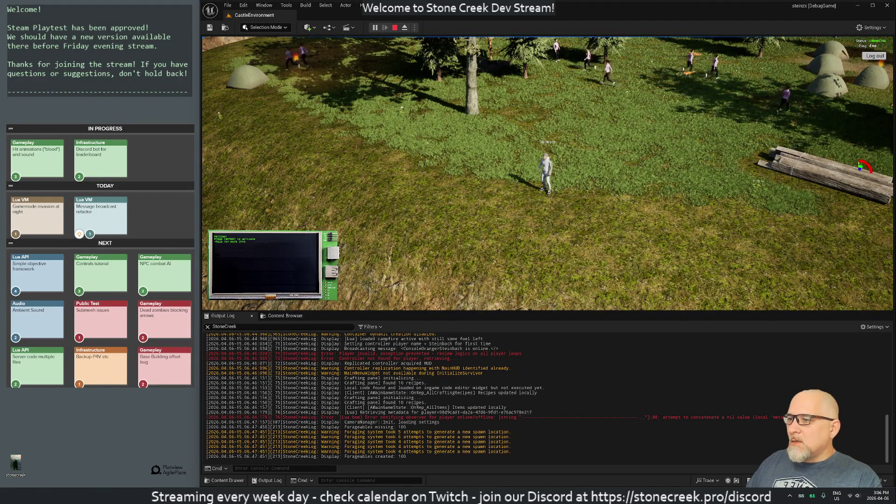
pyautogui.hotkey('alt', 'Tab')
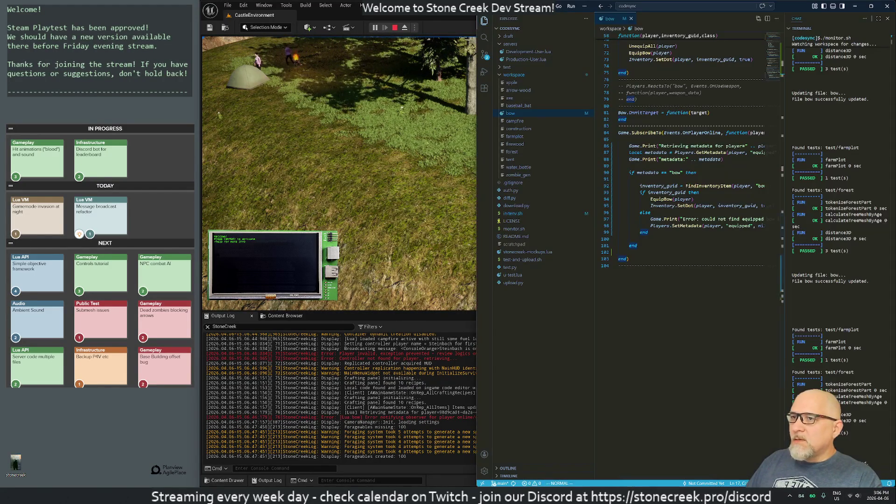
# Delete the 'metadata:' debug print on line 88 of the bow script and return to Unreal
pyautogui.click(638, 159)
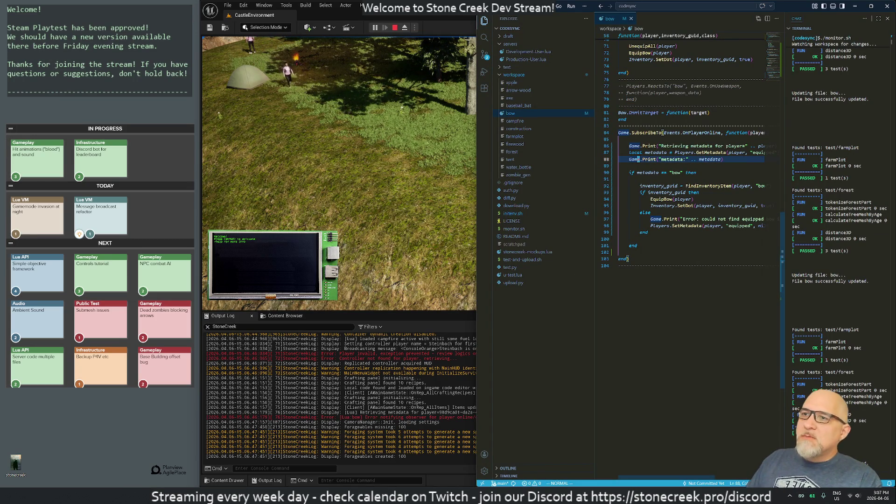
pyautogui.press('d')
pyautogui.press('d')
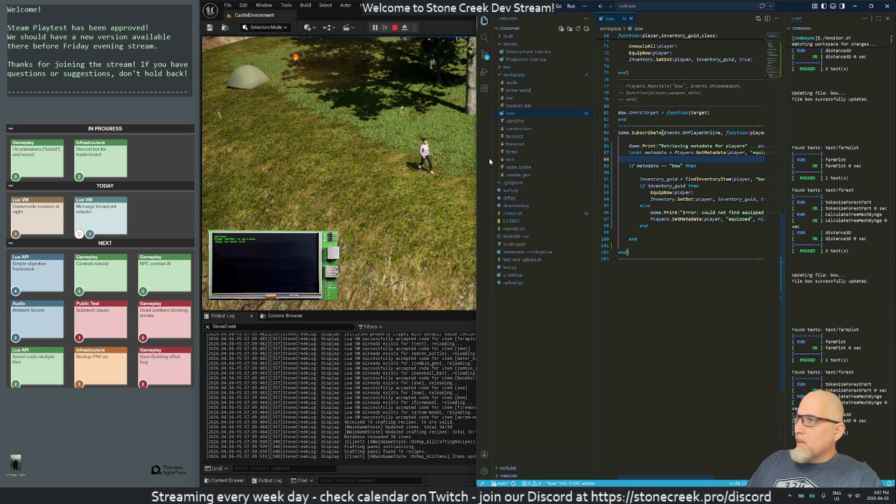
pyautogui.click(392, 19)
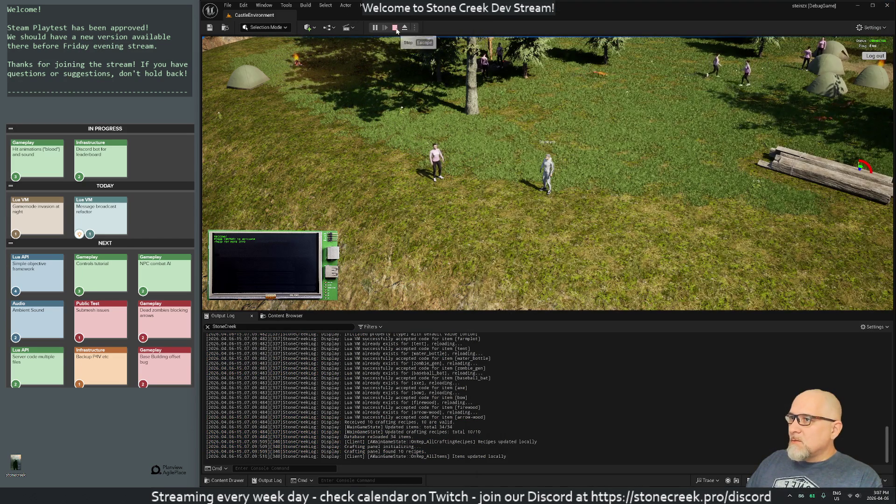
# Stop and restart the play session several times to relaunch the game
pyautogui.click(394, 27)
pyautogui.click(374, 28)
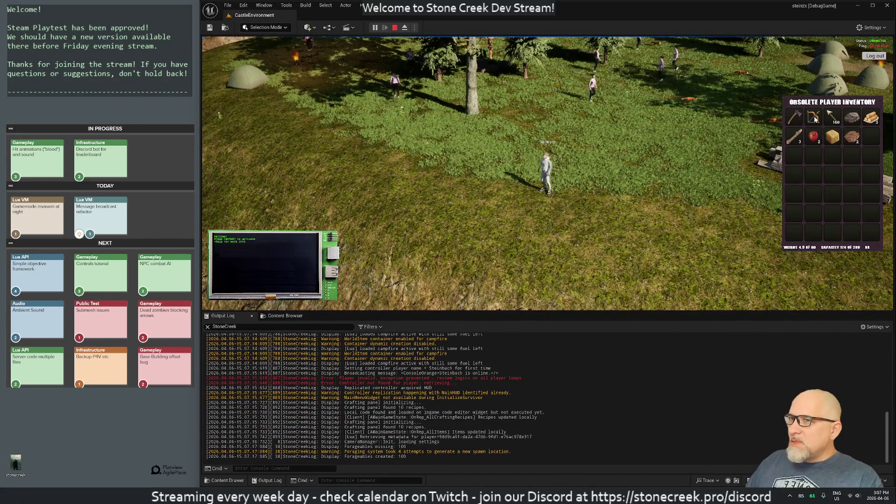
pyautogui.press('i')
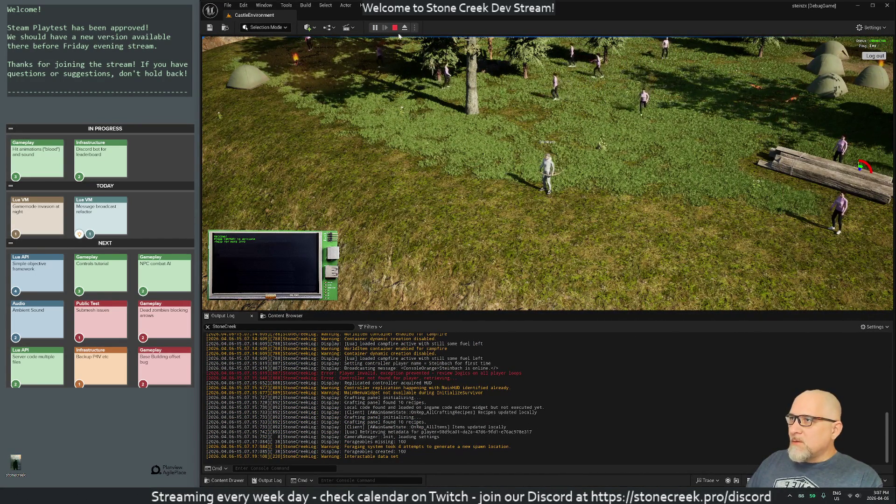
pyautogui.click(394, 28)
pyautogui.click(372, 29)
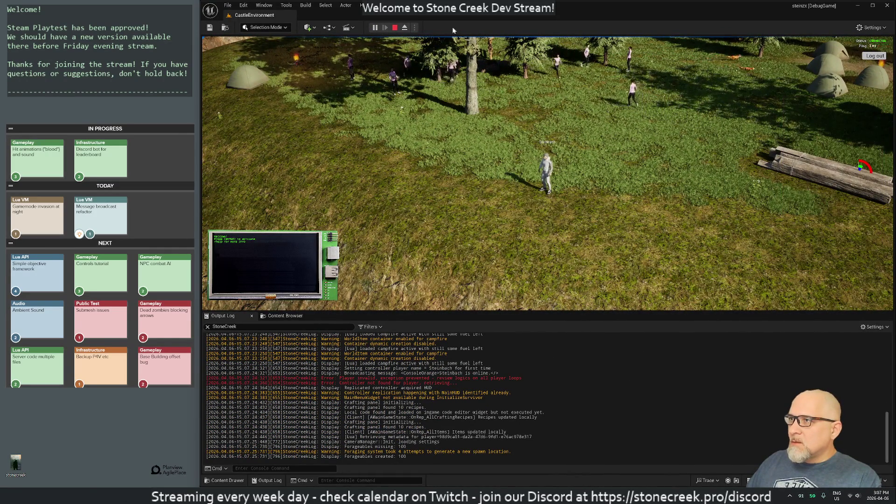
pyautogui.click(396, 27)
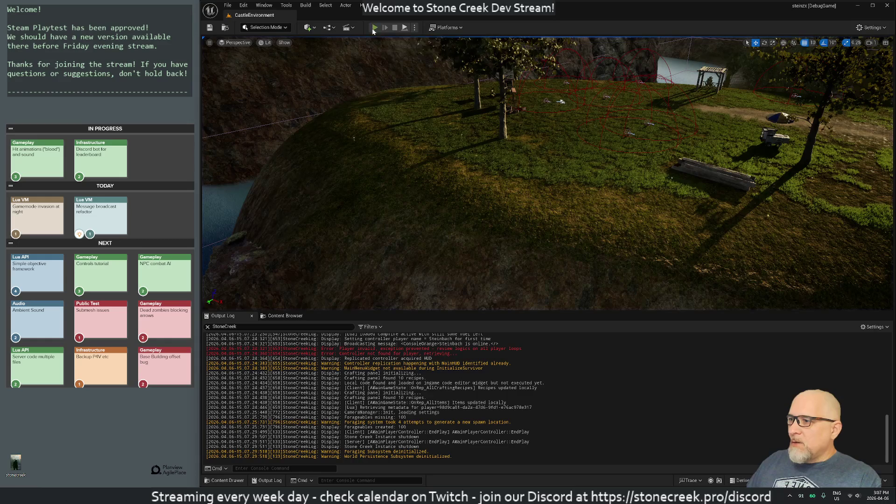
# Start the game, equip the bow from the inventory, stop, and return to the OnPlayerOnline handler
pyautogui.click(374, 28)
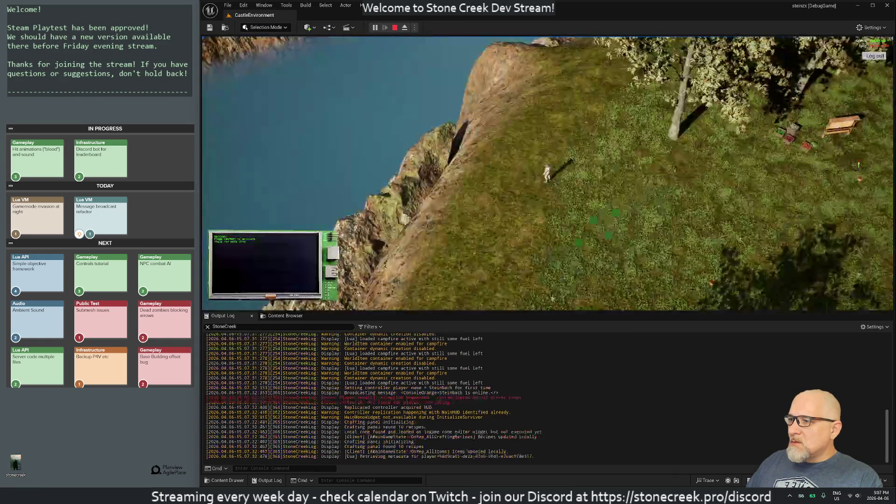
pyautogui.press('i')
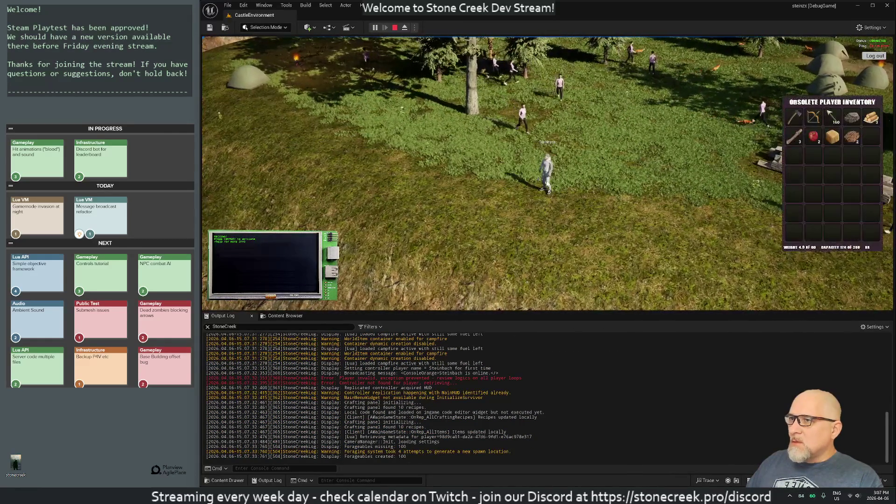
pyautogui.click(813, 120)
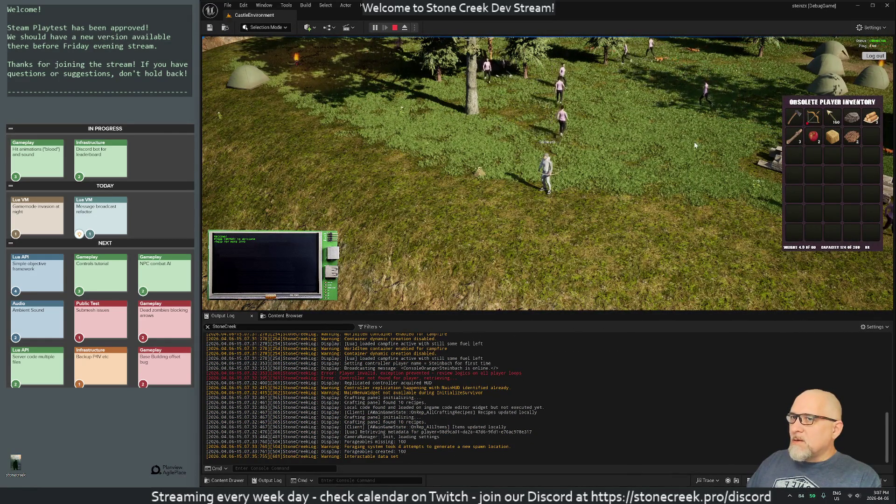
pyautogui.press('Escape')
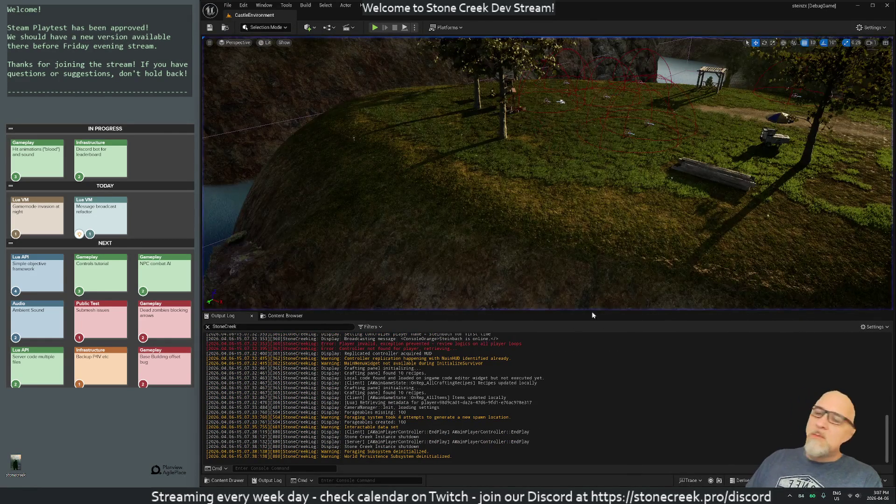
pyautogui.hotkey('alt', 'Tab')
pyautogui.click(654, 125)
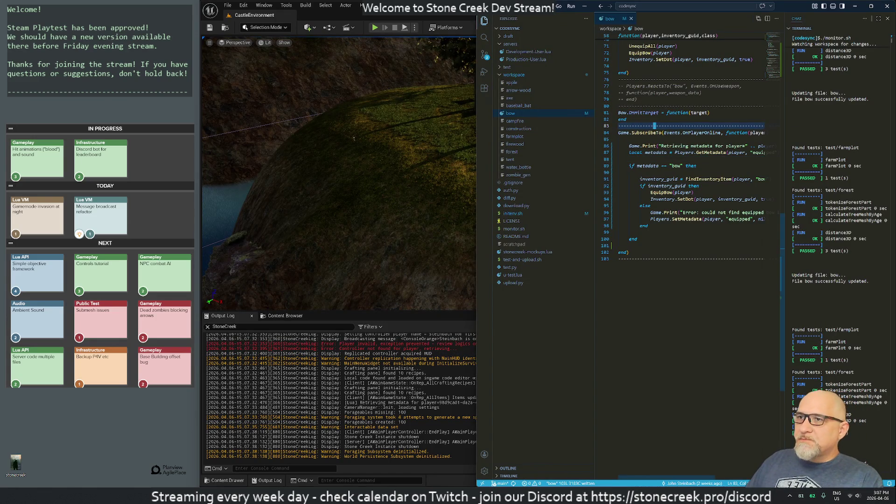
# Copy the bow's Game.SubscribeTo on-login block and paste it at the end of the axe script
pyautogui.hotkey('shift', 'v')
pyautogui.press('j')
pyautogui.press('j')
pyautogui.press('j')
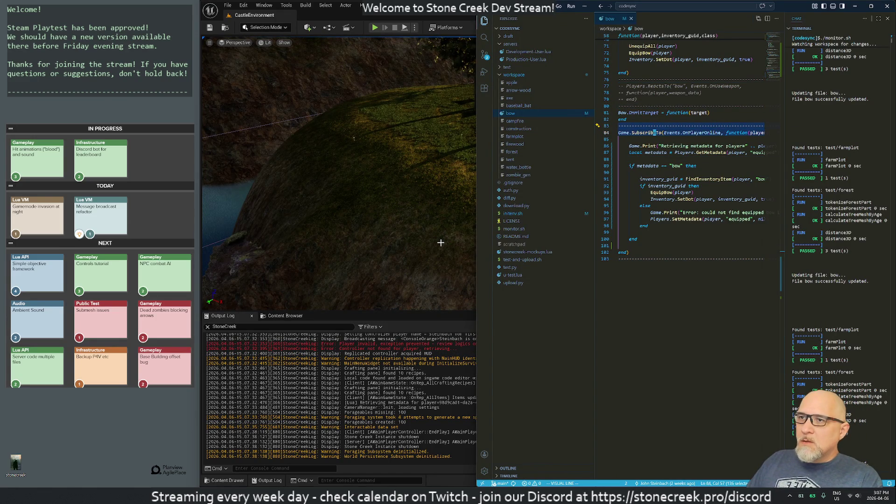
pyautogui.press('j')
pyautogui.press('j')
pyautogui.press('j')
pyautogui.press('y')
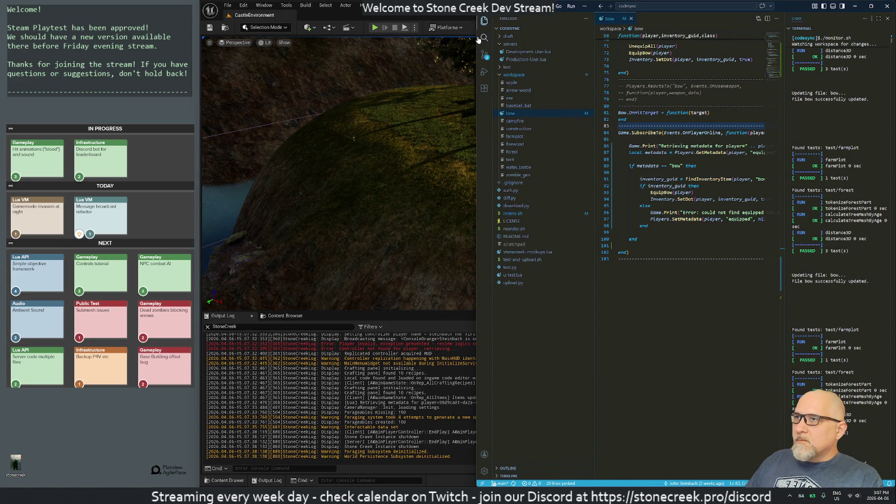
pyautogui.hotkey('ctrl', 'b')
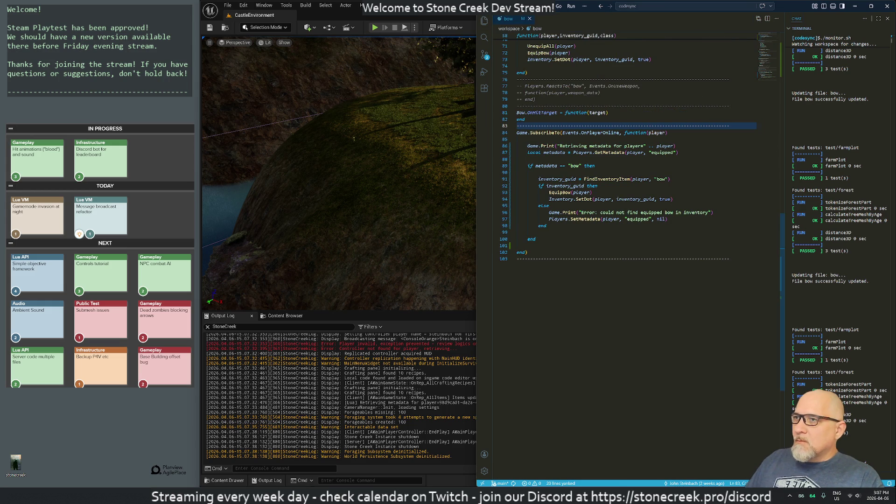
pyautogui.hotkey('ctrl', 'p')
pyautogui.write('axe')
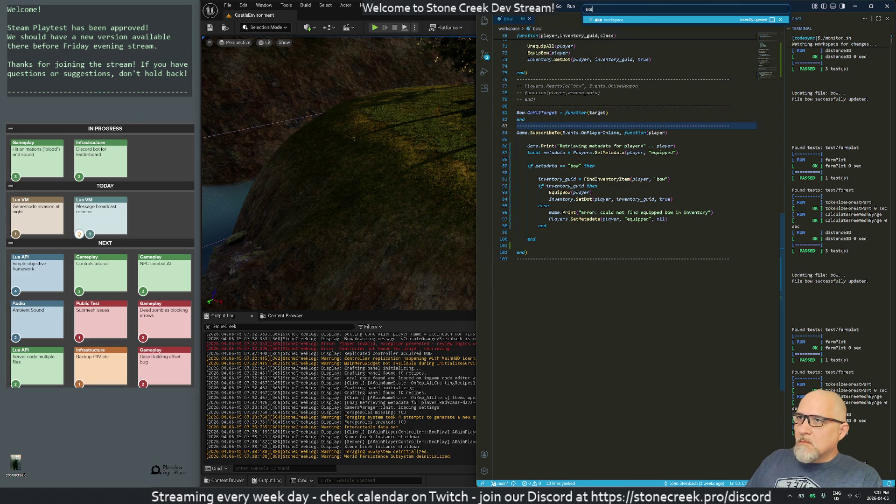
pyautogui.press('Return')
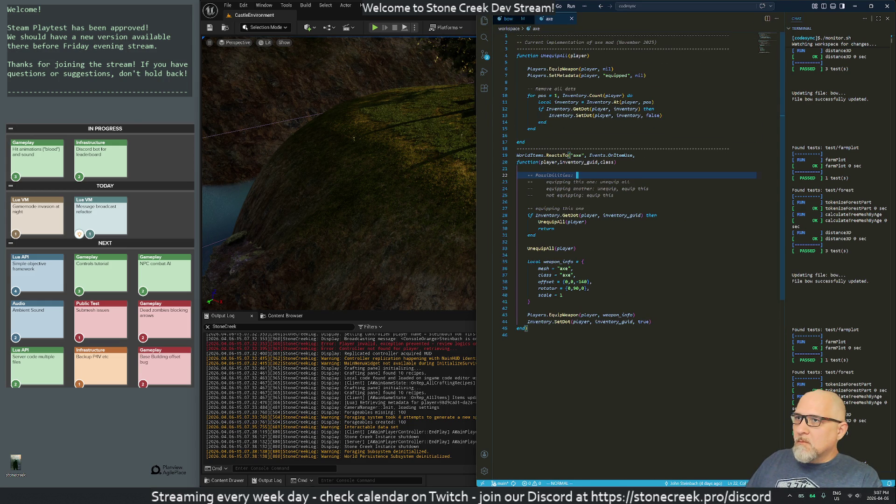
pyautogui.hotkey('shift', 'g')
pyautogui.press('p')
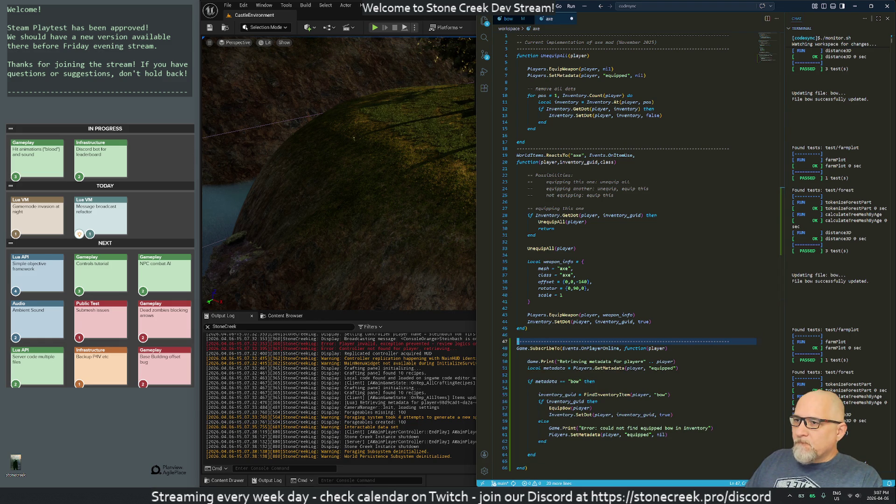
# Change the pasted handler's "bow" checks to "axe" and EquipBow to EquipAxe
pyautogui.press('j')
pyautogui.press('j')
pyautogui.press('j')
pyautogui.press('d')
pyautogui.press('i')
pyautogui.press('"')
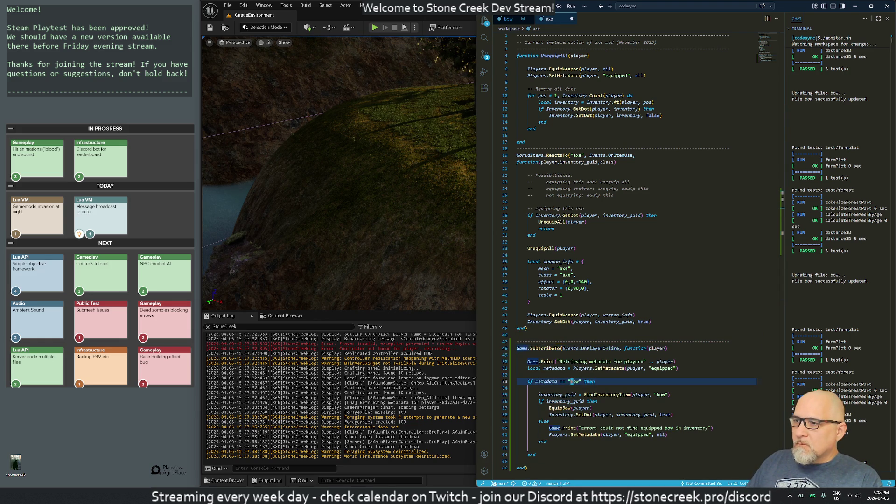
pyautogui.write('iaxe')
pyautogui.press('Escape')
pyautogui.press('j')
pyautogui.press('j')
pyautogui.write('fbxcwaxe')
pyautogui.press('Escape')
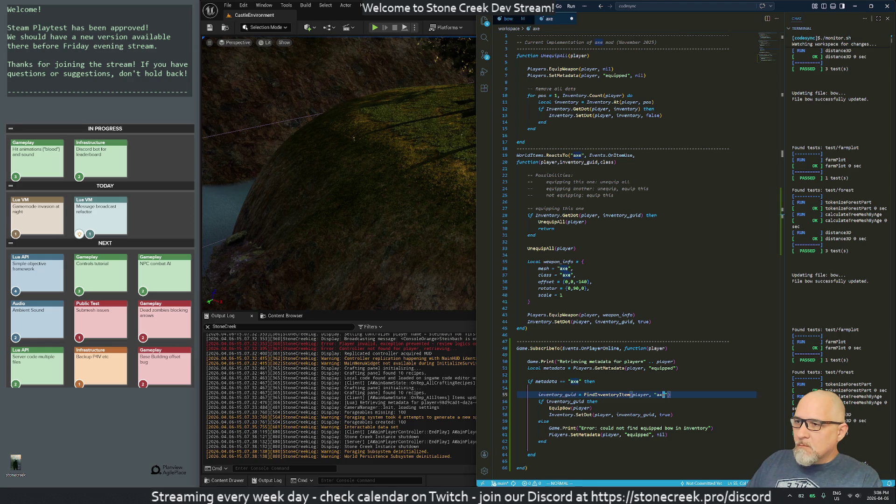
pyautogui.press('j')
pyautogui.press('j')
pyautogui.press('j')
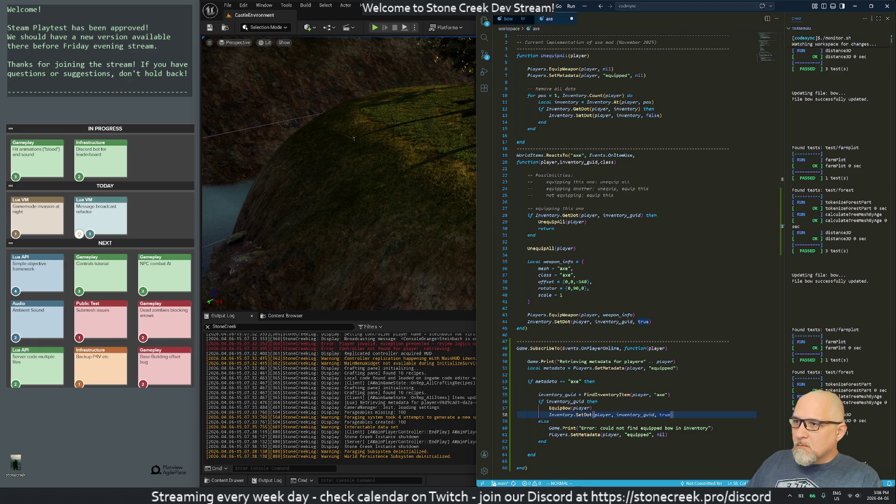
pyautogui.press('k')
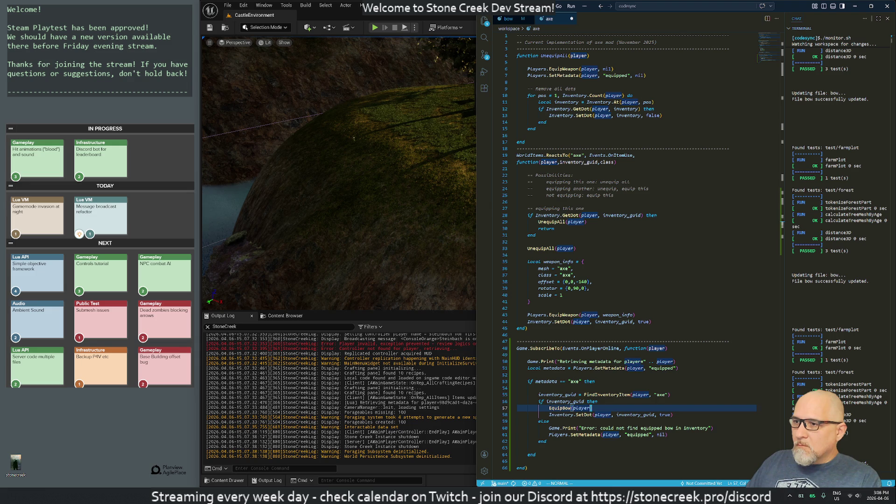
pyautogui.write('FBdt(iAxe')
pyautogui.press('Escape')
pyautogui.press('j')
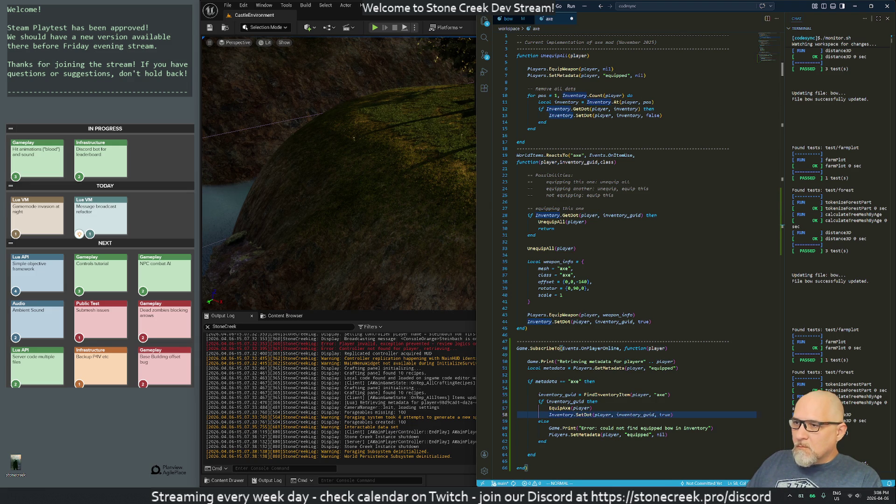